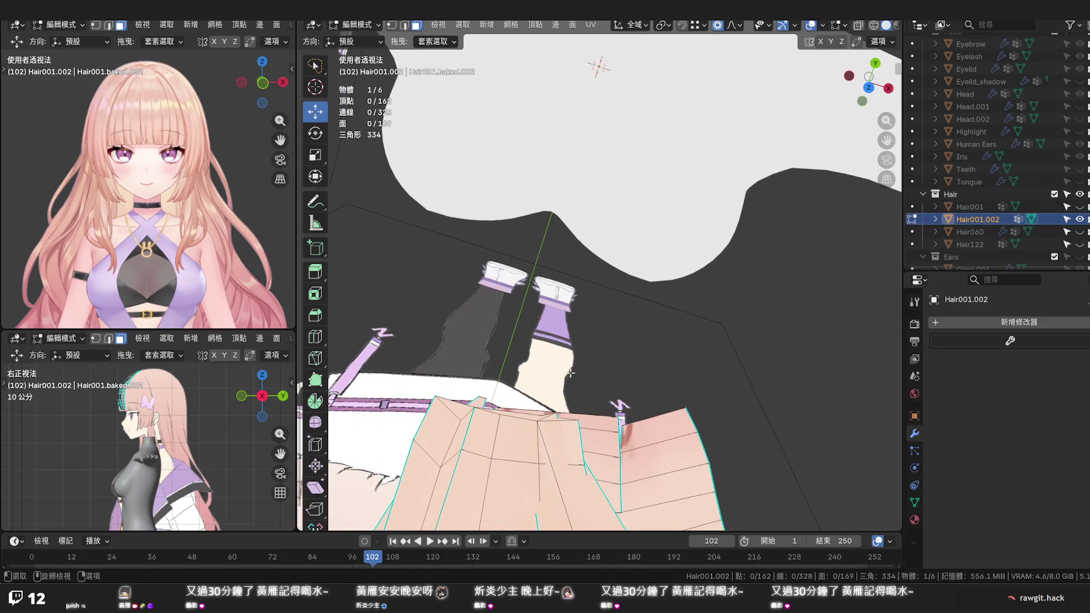
# Delete the stray face from the lower end of the hair strand
pyautogui.click(531, 422)
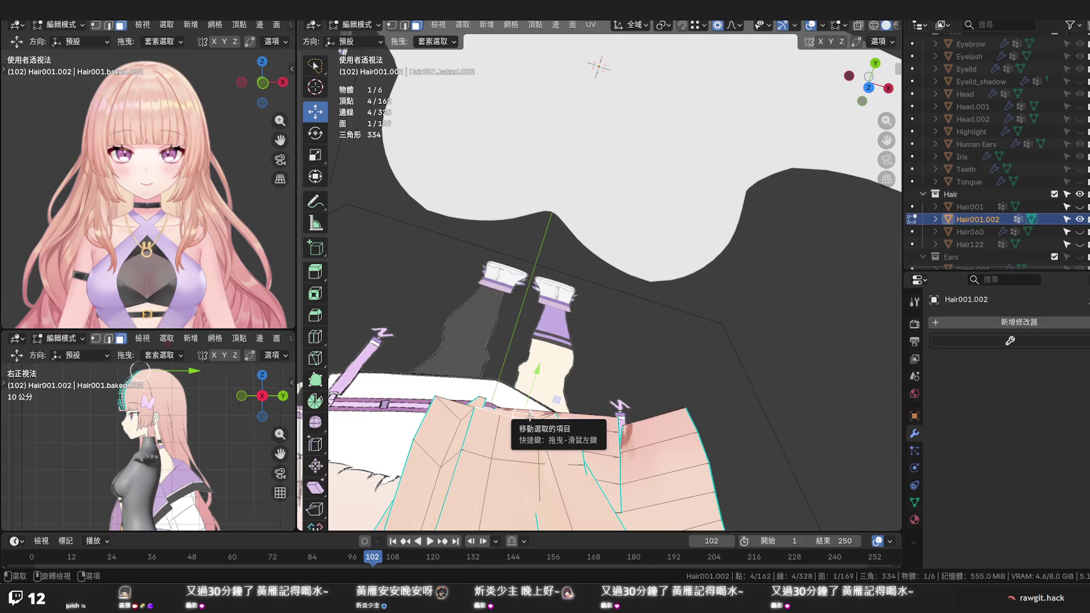
pyautogui.press('x')
pyautogui.click(529, 417)
# Switch to vertex select and drag a strand vertex sideways to reshape it
pyautogui.press('1')
pyautogui.click(576, 421)
pyautogui.moveTo(575, 421); pyautogui.dragTo(636, 422)
pyautogui.moveTo(636, 423); pyautogui.dragTo(615, 396, button='middle')
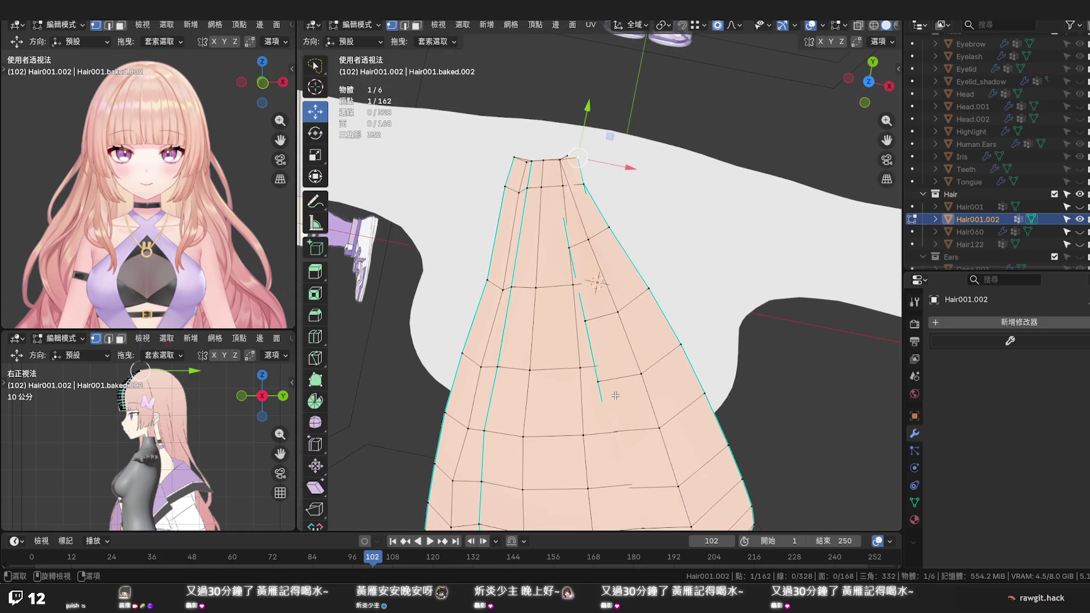
# Go to front ortho view with X-ray, compare by toggling Hair001.002's visibility, and select a bangs-tip vertex
pyautogui.press('KP_1')
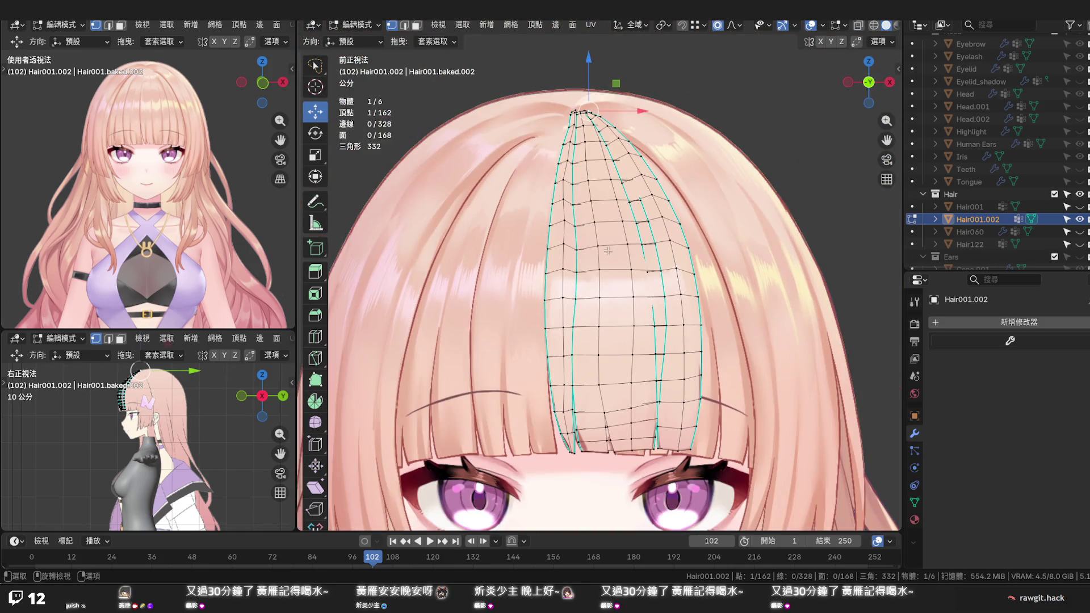
pyautogui.hotkey('alt', 'z')
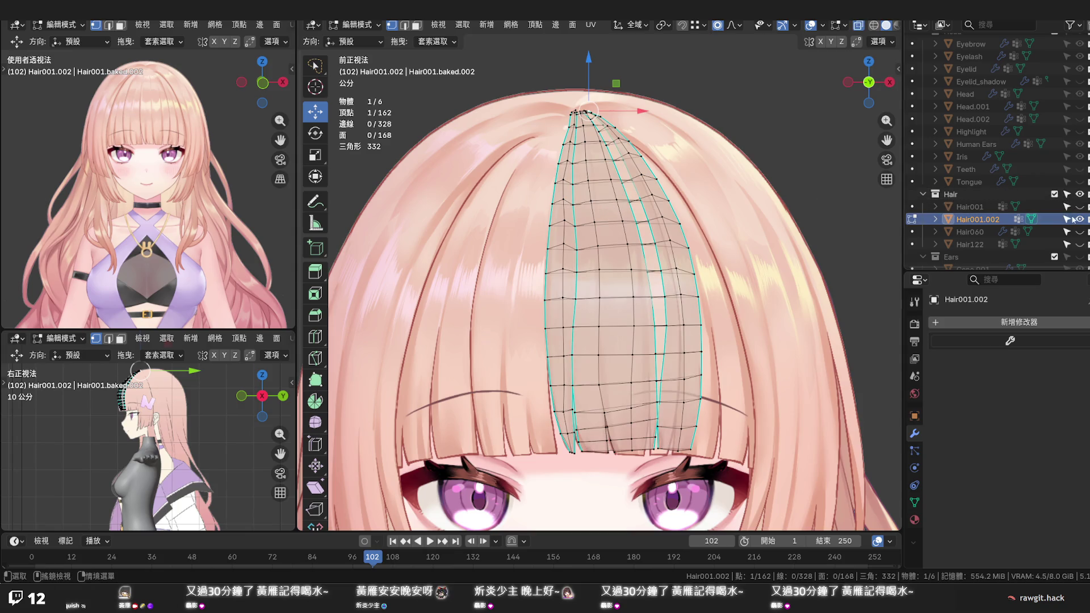
pyautogui.click(1079, 220)
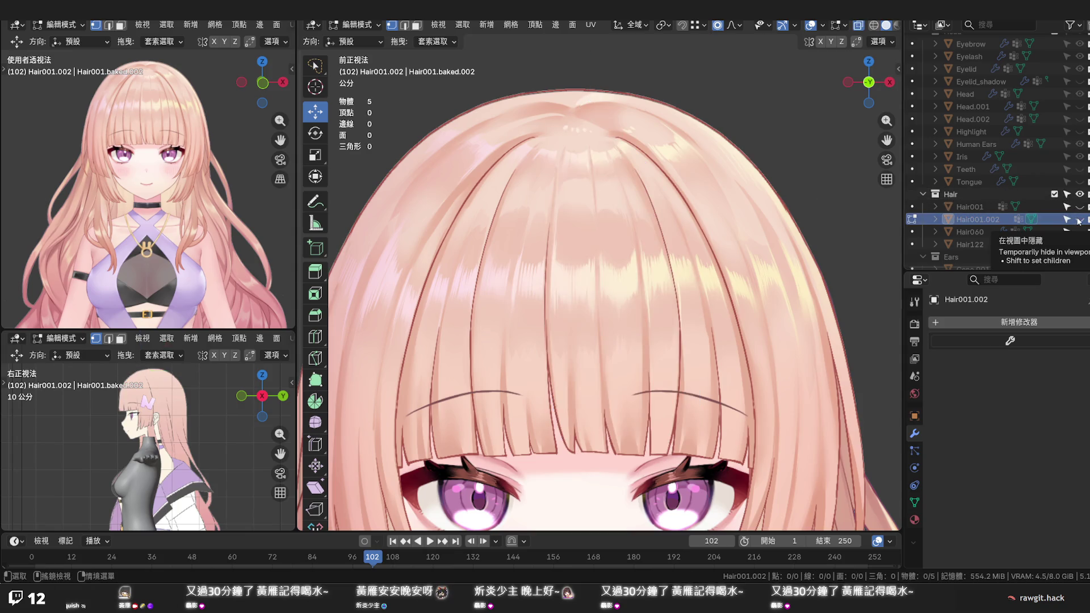
pyautogui.click(1079, 220)
pyautogui.click(1079, 220)
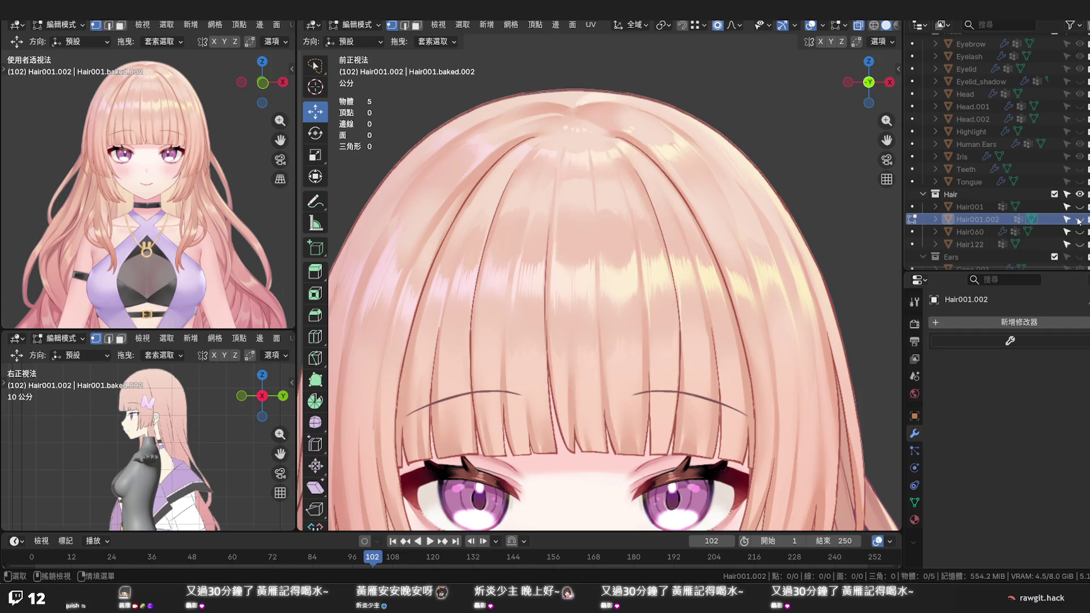
pyautogui.click(1079, 220)
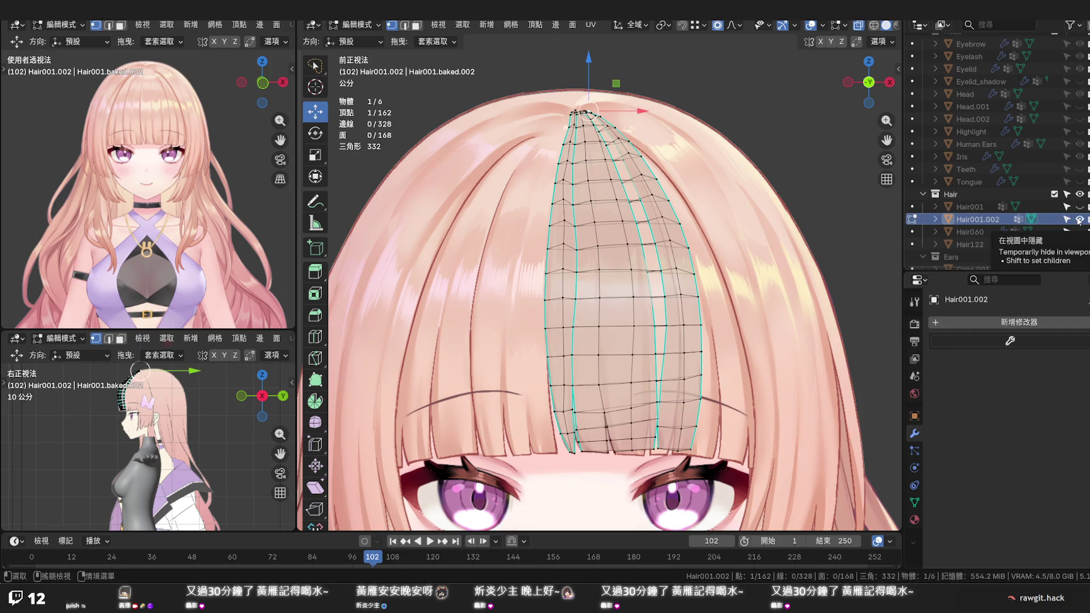
pyautogui.scroll(3, 668, 391)
pyautogui.click(668, 390)
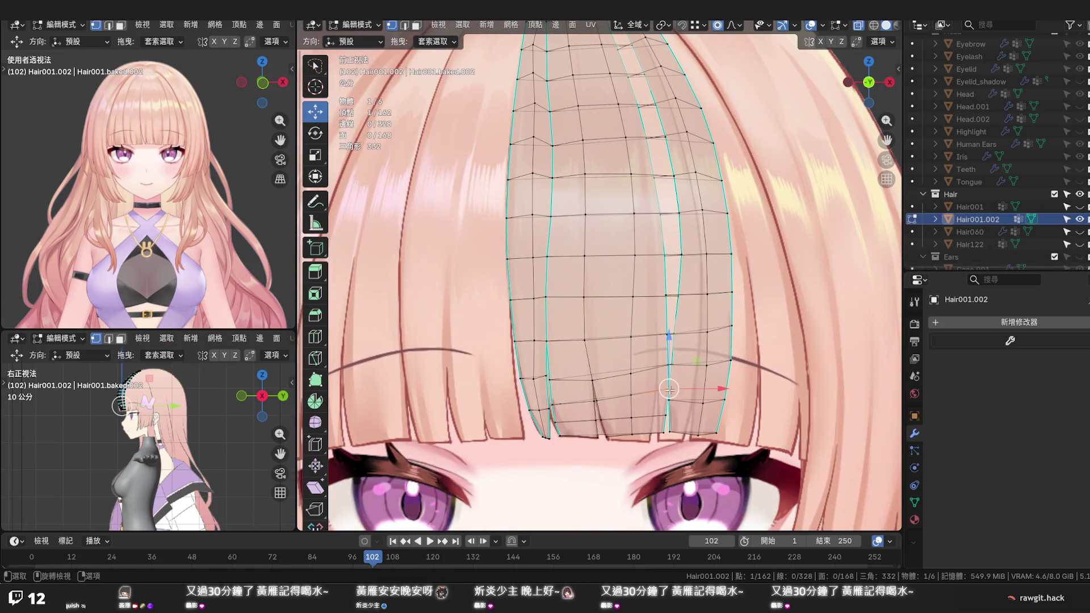
# Move the selected bangs-tip vertex with proportional editing, adjusting the falloff size
pyautogui.press('g')
pyautogui.scroll(-5, 686, 393)
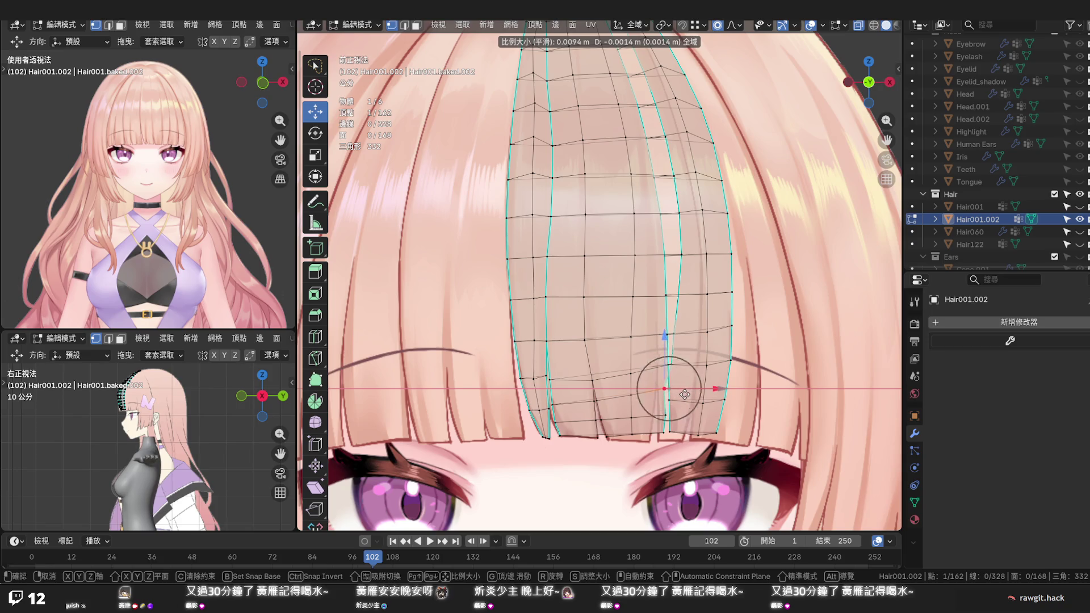
pyautogui.scroll(-8, 681, 398)
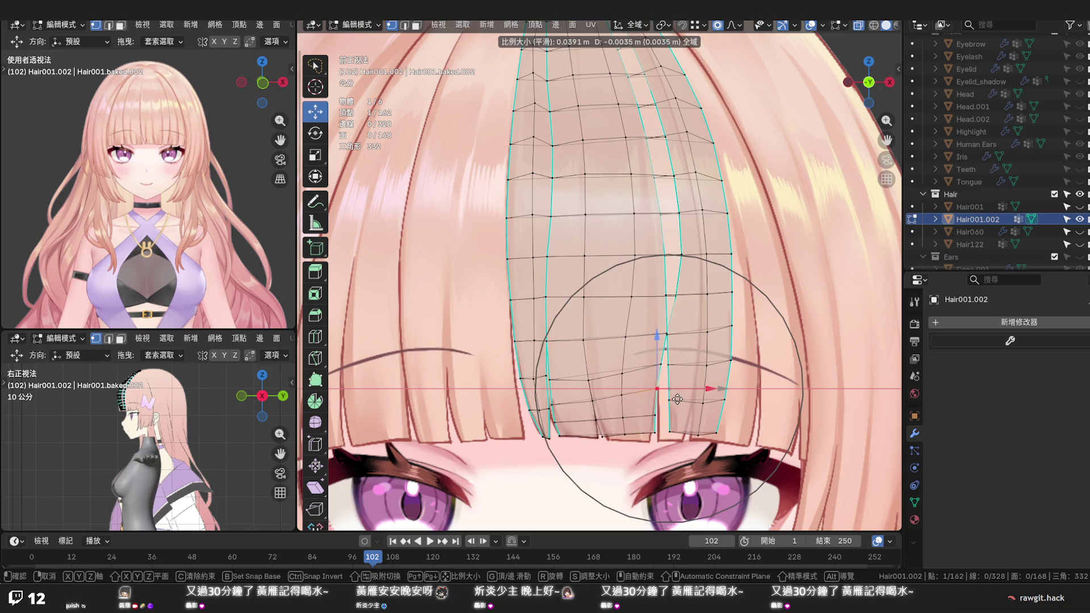
pyautogui.scroll(4, 678, 399)
pyautogui.scroll(4, 678, 400)
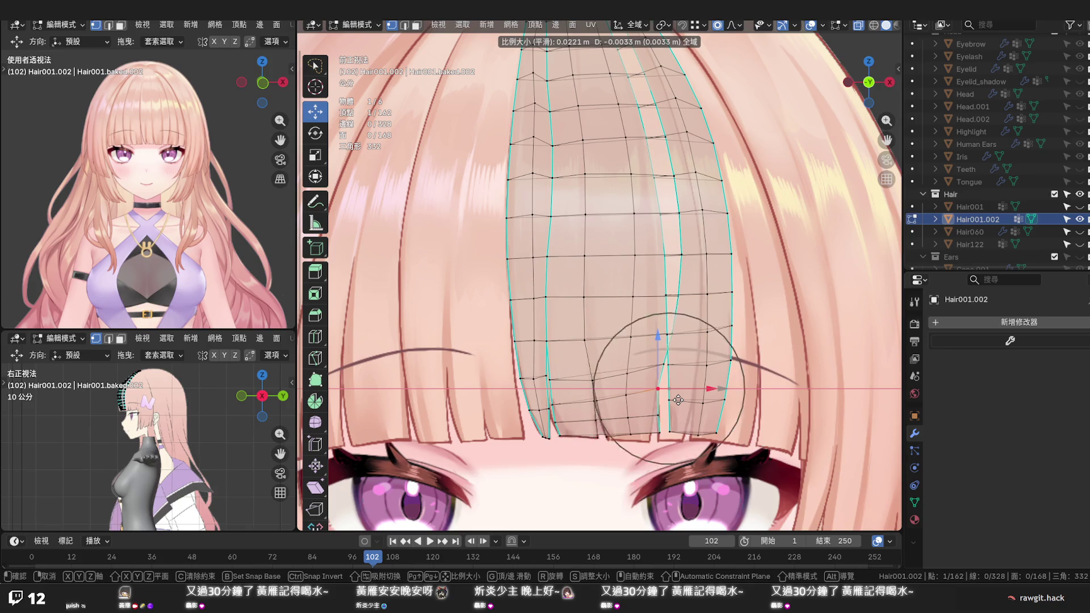
pyautogui.click(675, 401)
# Shift the lower and right bangs-tip vertices sideways and down with soft falloff
pyautogui.click(655, 434)
pyautogui.moveTo(702, 433); pyautogui.dragTo(685, 435)
pyautogui.moveTo(647, 387); pyautogui.dragTo(648, 396)
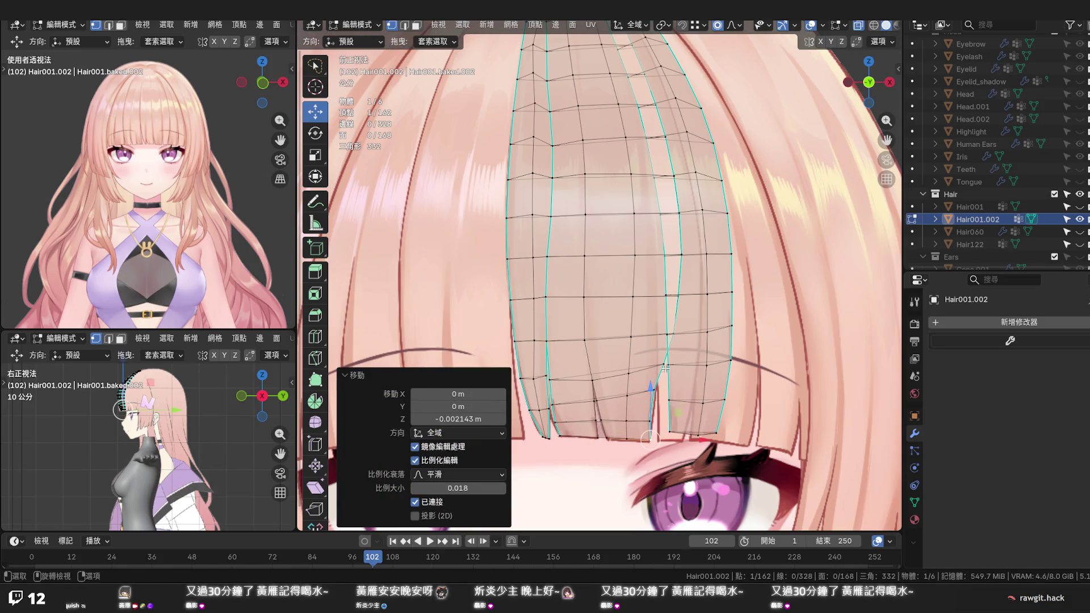
pyautogui.click(676, 297)
pyautogui.moveTo(696, 297); pyautogui.dragTo(686, 301)
pyautogui.scroll(-3, 686, 302)
pyautogui.scroll(3, 686, 301)
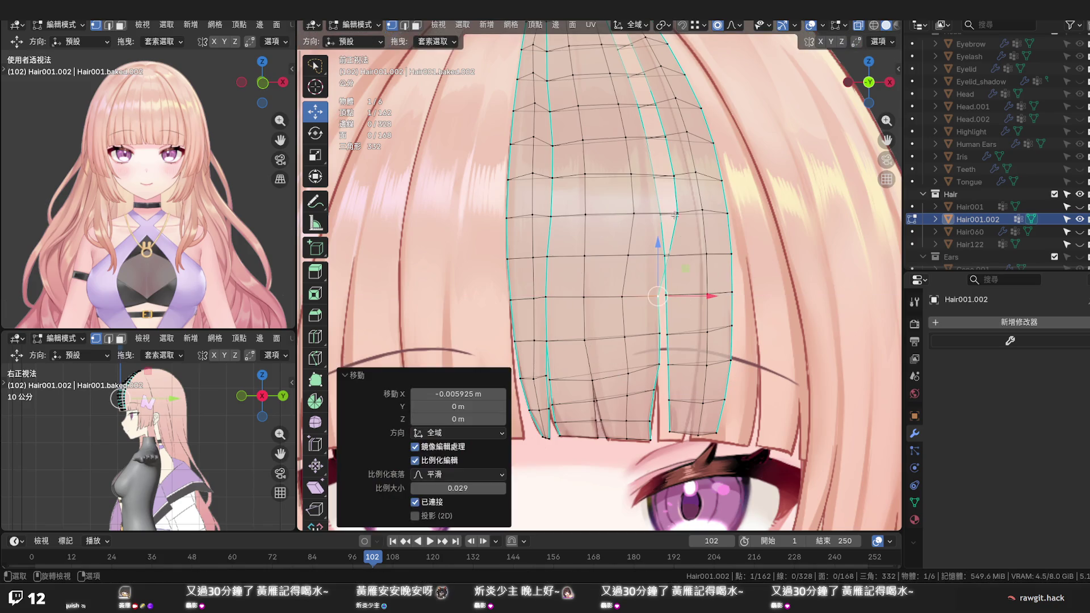
# Move the next seam vertex left by −0.007942 m at proportional size 0.043
pyautogui.click(675, 187)
pyautogui.moveTo(708, 177); pyautogui.dragTo(679, 179)
pyautogui.scroll(-2, 683, 179)
pyautogui.scroll(-2, 681, 179)
pyautogui.moveTo(679, 179); pyautogui.dragTo(671, 292, button='middle')
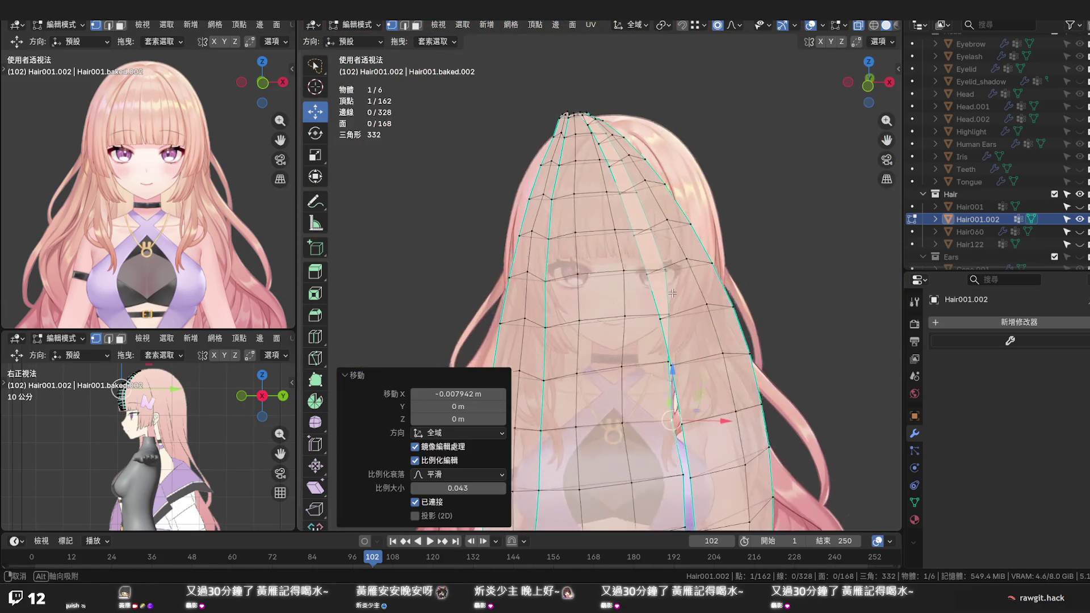
# Nudge a vertex near the eye and one near the crown sideways with proportional falloff
pyautogui.click(665, 275)
pyautogui.moveTo(717, 272); pyautogui.dragTo(674, 275)
pyautogui.scroll(4, 677, 275)
pyautogui.moveTo(632, 194); pyautogui.dragTo(644, 197)
pyautogui.scroll(2, 641, 196)
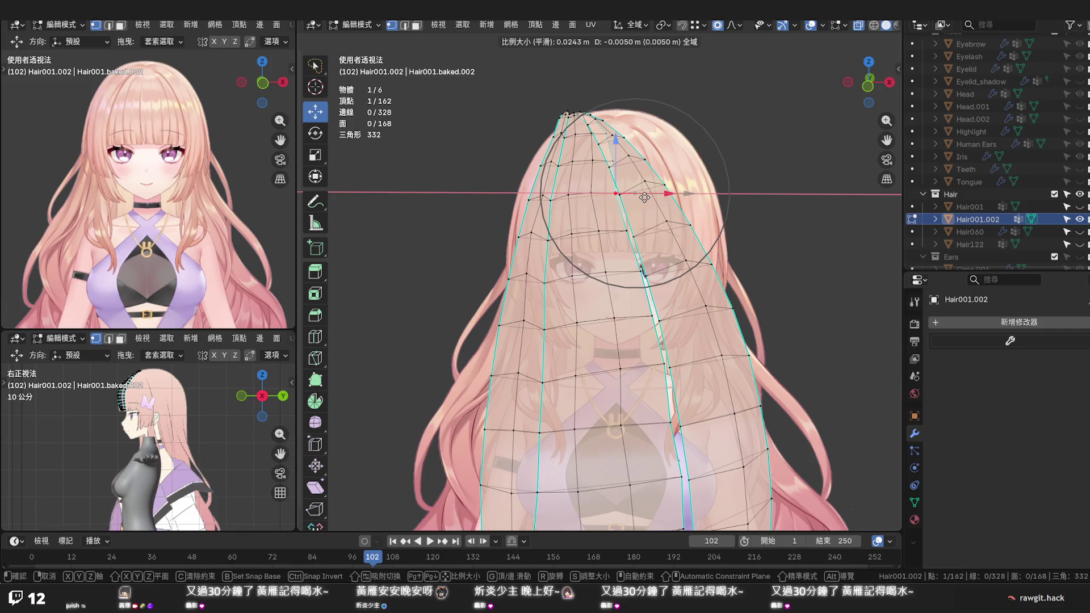
pyautogui.click(644, 197)
# Shift a mid-strand vertex and the strand's top vertex sideways with soft falloff
pyautogui.moveTo(644, 197)
pyautogui.mouseDown(button='middle')
pyautogui.moveTo(633, 279)
pyautogui.moveTo(628, 254)
pyautogui.mouseUp(button='middle')
pyautogui.moveTo(653, 252)
pyautogui.mouseDown()
pyautogui.moveTo(629, 257)
pyautogui.moveTo(643, 314)
pyautogui.mouseUp()
pyautogui.scroll(2, 634, 255)
pyautogui.moveTo(643, 314); pyautogui.dragTo(615, 253, button='middle')
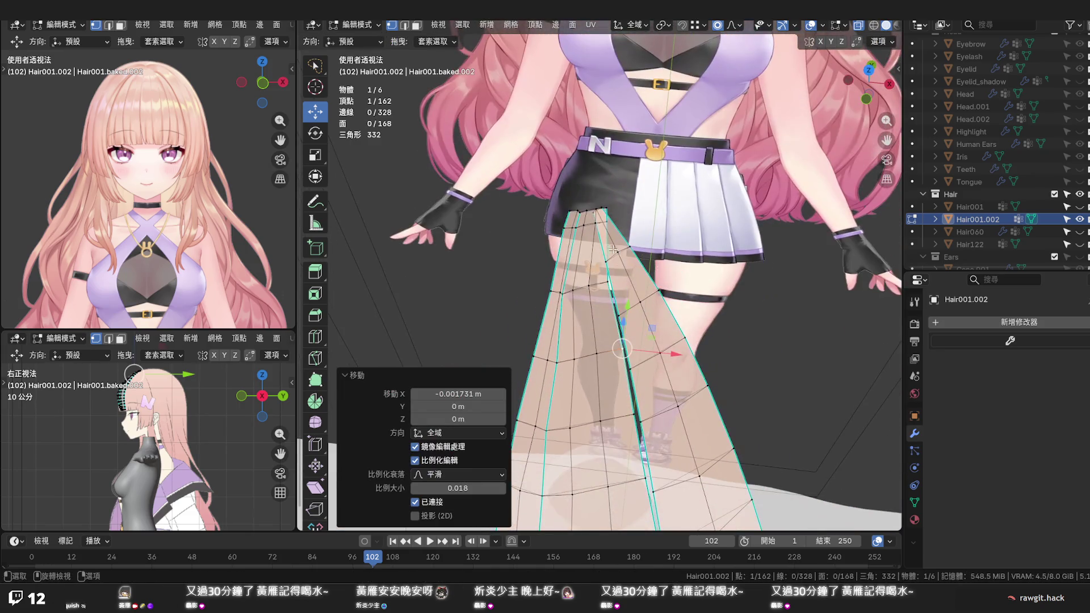
pyautogui.moveTo(608, 212); pyautogui.dragTo(625, 213)
pyautogui.click(625, 212)
# Nudge a lower seam vertex sideways by 0.000325 m at proportional size 0.003
pyautogui.moveTo(625, 212); pyautogui.dragTo(656, 194, button='middle')
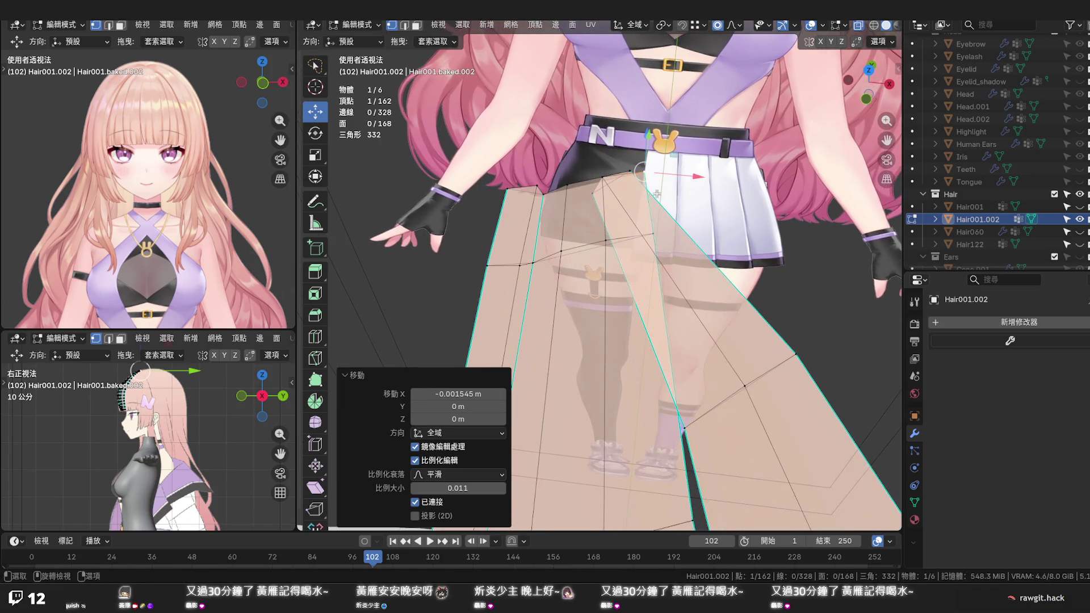
pyautogui.moveTo(670, 174); pyautogui.dragTo(671, 174)
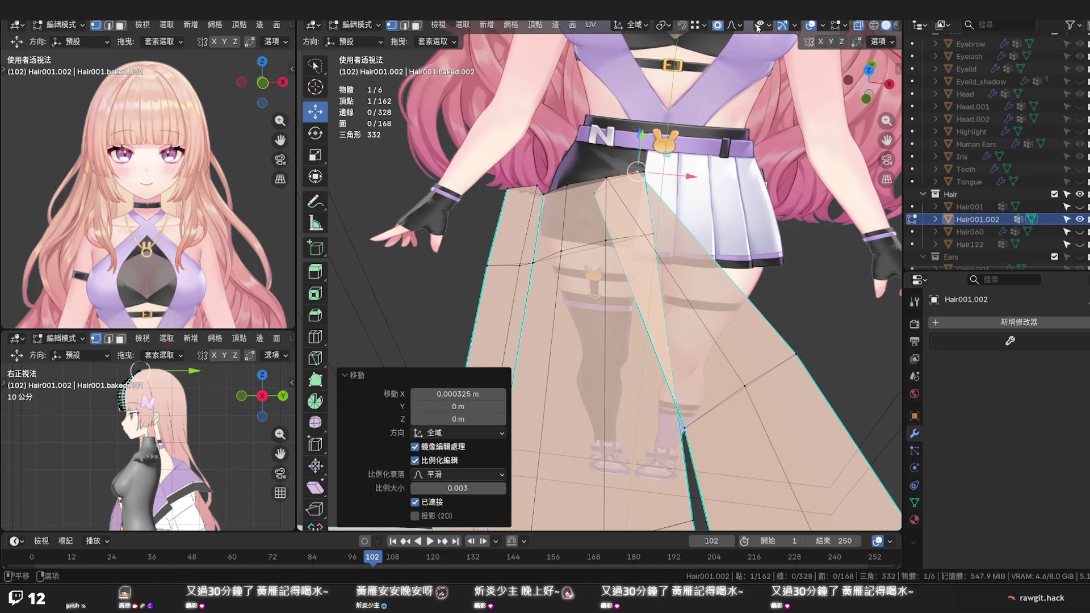
pyautogui.click(736, 26)
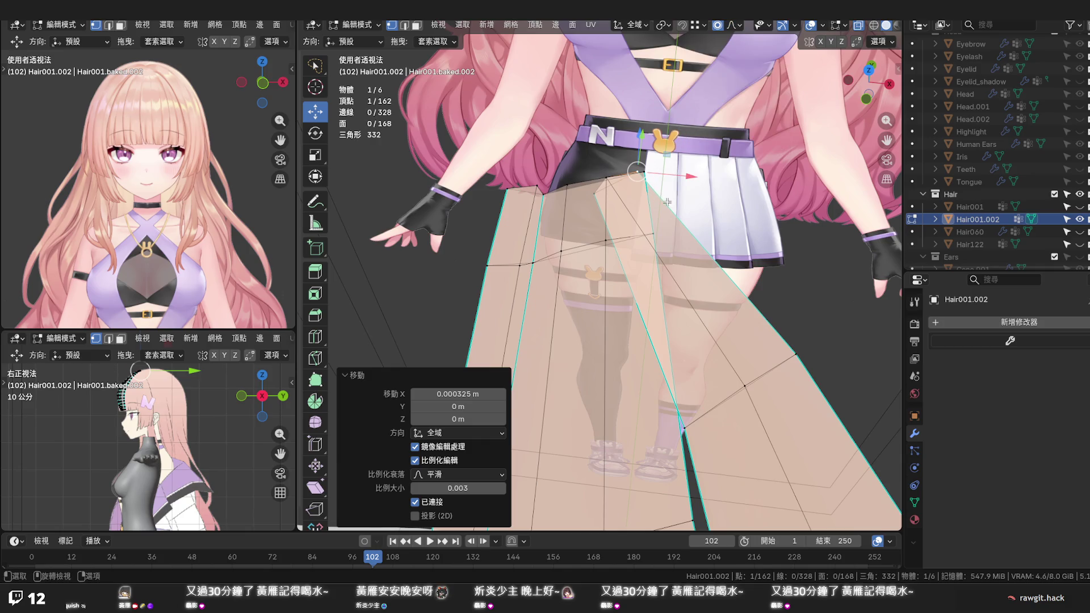
pyautogui.hotkey('alt', 'a')
pyautogui.keyDown('alt'); pyautogui.click(613, 182); pyautogui.keyUp('alt')
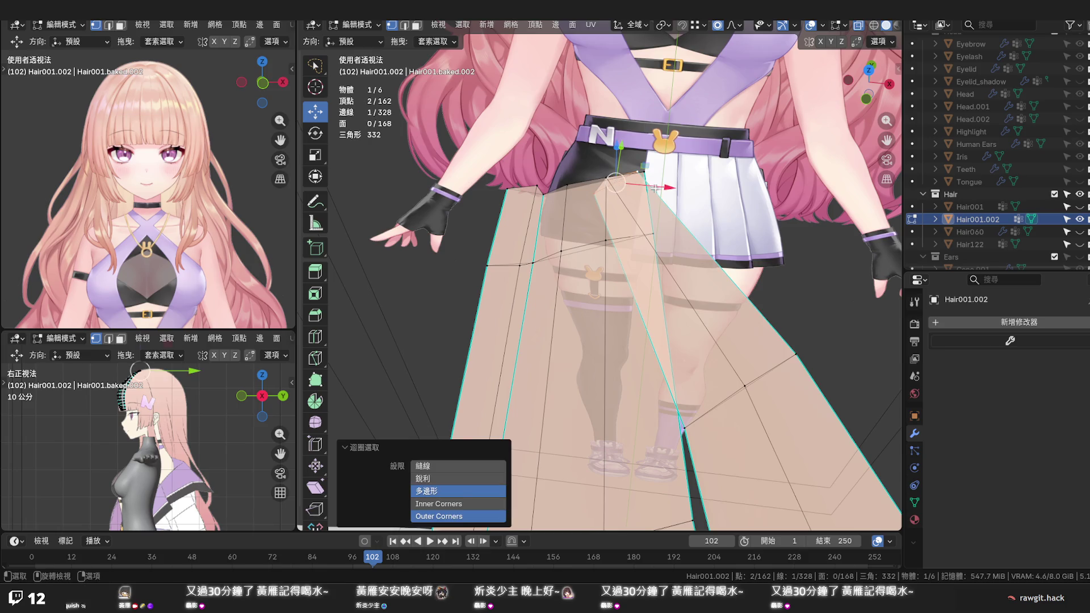
pyautogui.press('g')
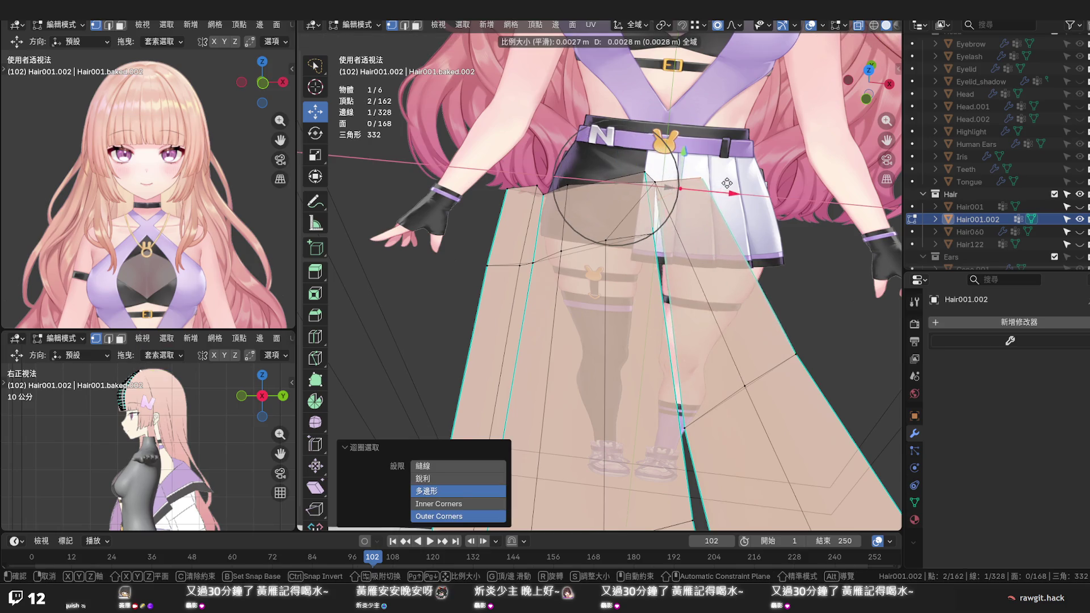
pyautogui.click(728, 187)
pyautogui.hotkey('ctrl', 'z')
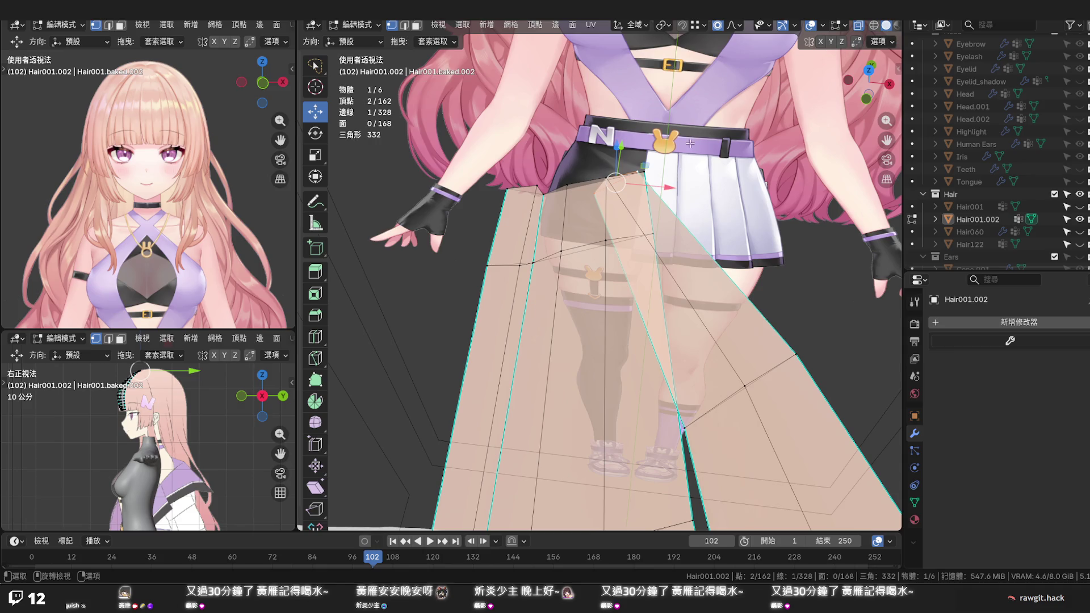
pyautogui.moveTo(668, 187); pyautogui.dragTo(741, 187)
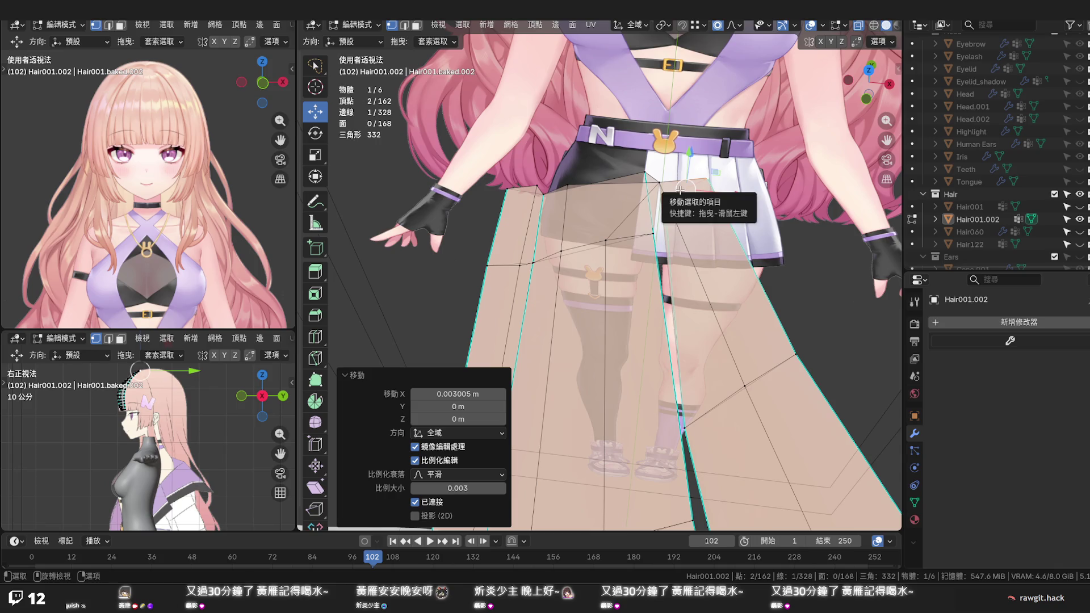
pyautogui.hotkey('ctrl', 'z')
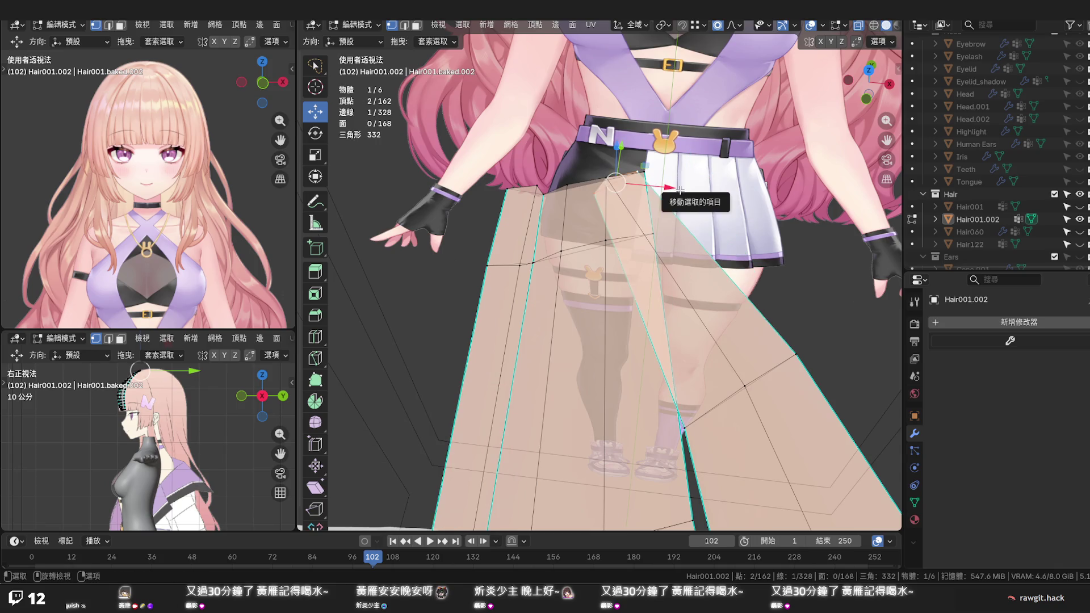
pyautogui.moveTo(678, 189); pyautogui.dragTo(663, 228, button='middle')
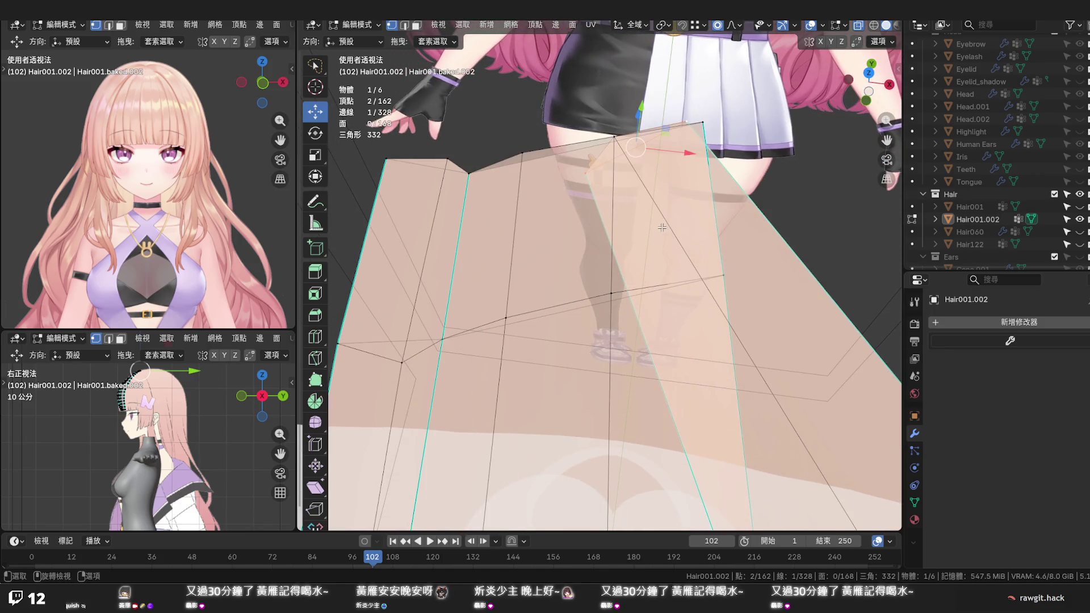
pyautogui.click(318, 509)
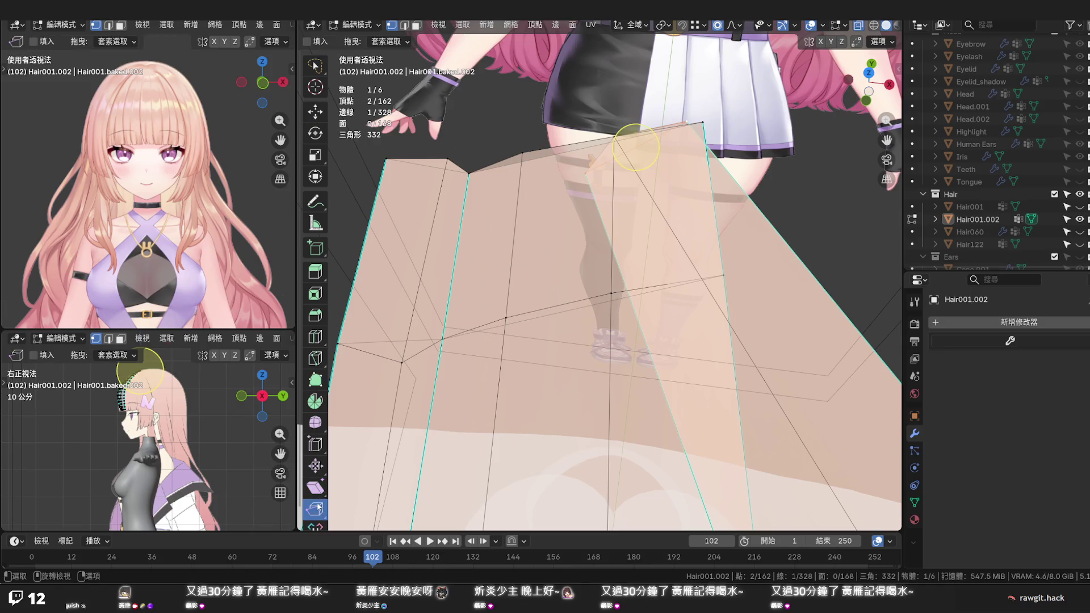
# Rip the lower strand open at its top-edge vertex, redoing the rip once
pyautogui.moveTo(725, 153); pyautogui.dragTo(725, 145)
pyautogui.hotkey('ctrl', 'z')
pyautogui.moveTo(617, 137); pyautogui.dragTo(605, 125)
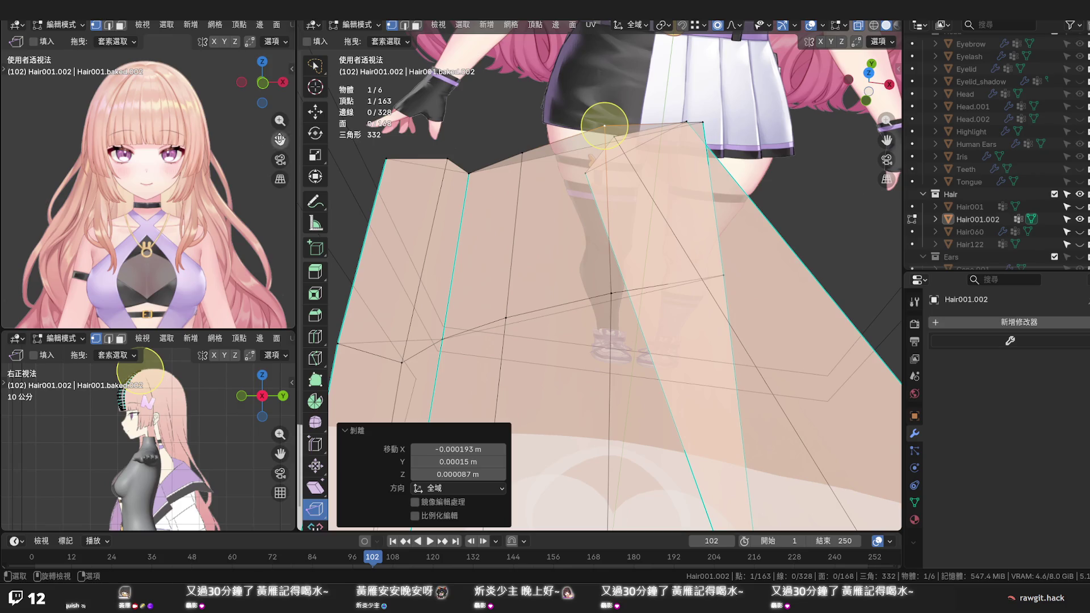
# With the Move tool, select the neighbouring edge loop and slide it sideways
pyautogui.click(315, 111)
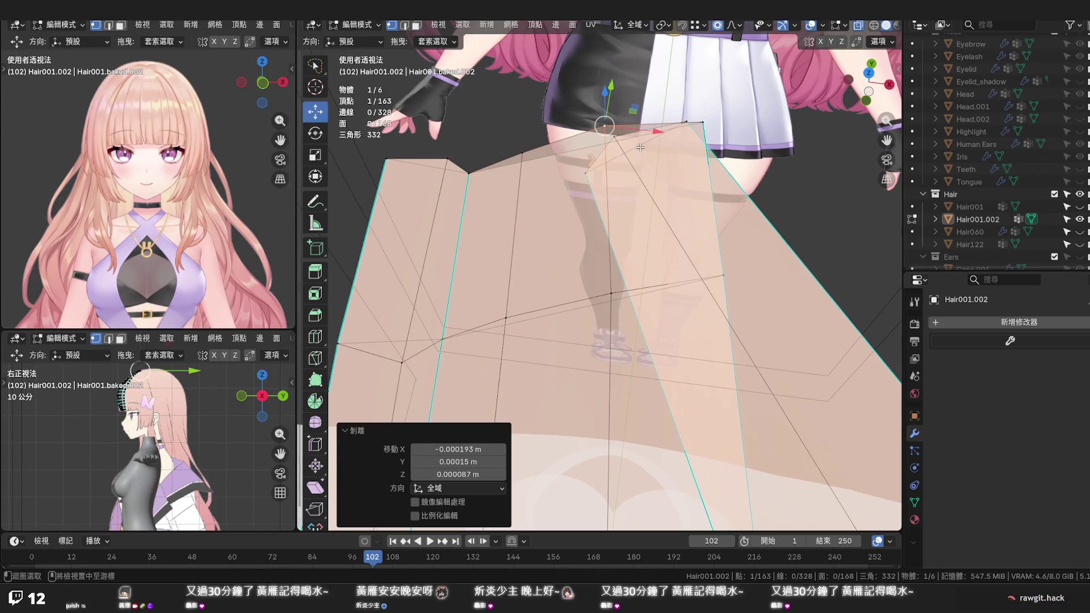
pyautogui.keyDown('alt'); pyautogui.click(640, 148); pyautogui.keyUp('alt')
pyautogui.moveTo(703, 153); pyautogui.dragTo(790, 146)
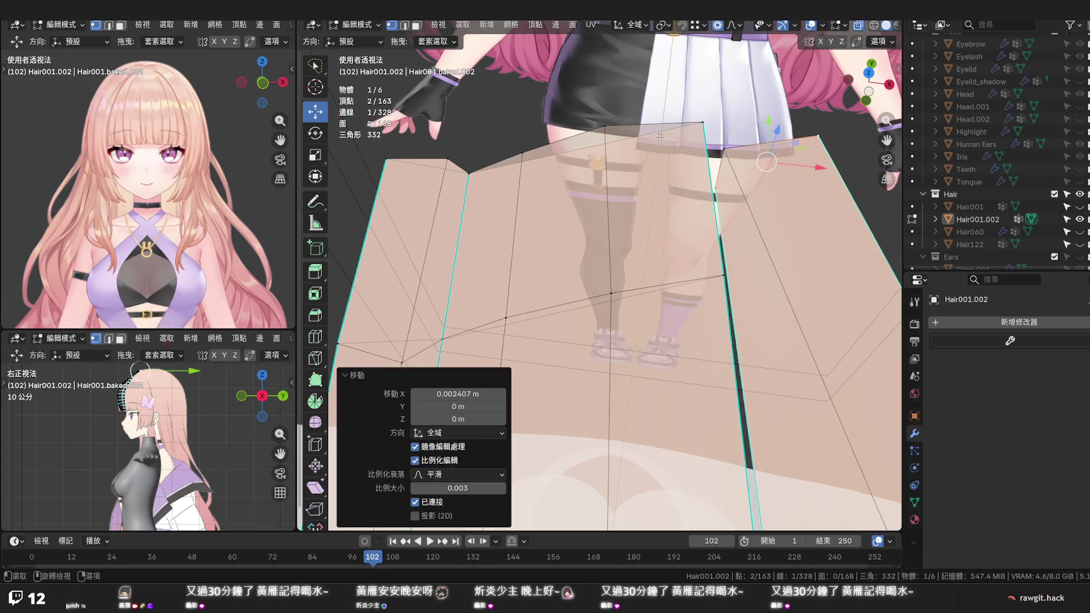
# Lower a top-edge vertex near the chest 0.0002 m at proportional size 0.003
pyautogui.click(605, 125)
pyautogui.moveTo(607, 101); pyautogui.dragTo(629, 134, button='middle')
pyautogui.moveTo(597, 75); pyautogui.dragTo(598, 84)
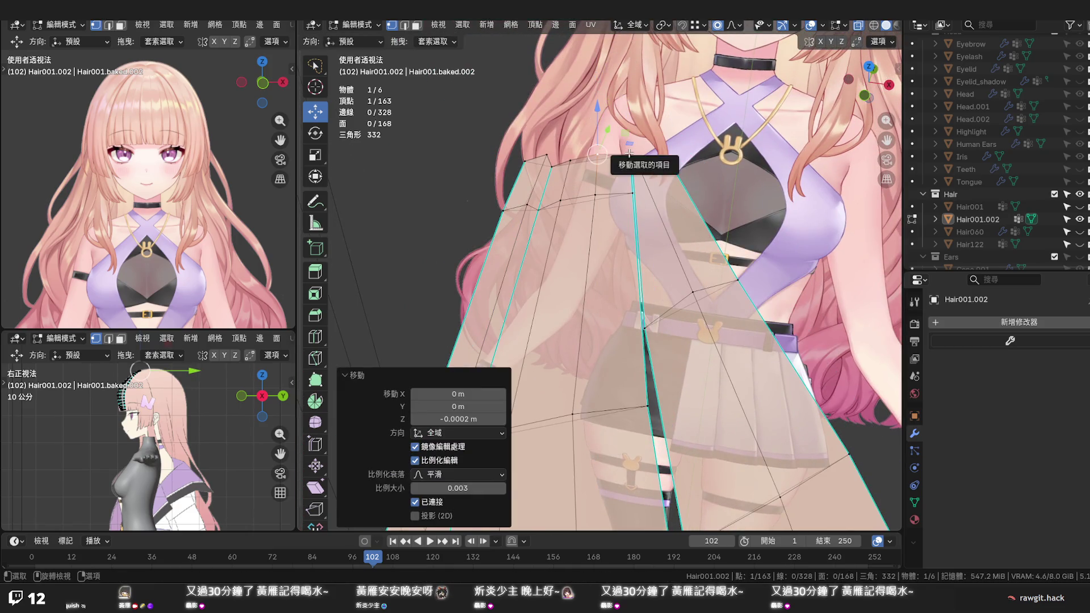
# In front view, nudge two crown root vertices sideways with proportional falloff
pyautogui.press('KP_1')
pyautogui.scroll(-4, 637, 157)
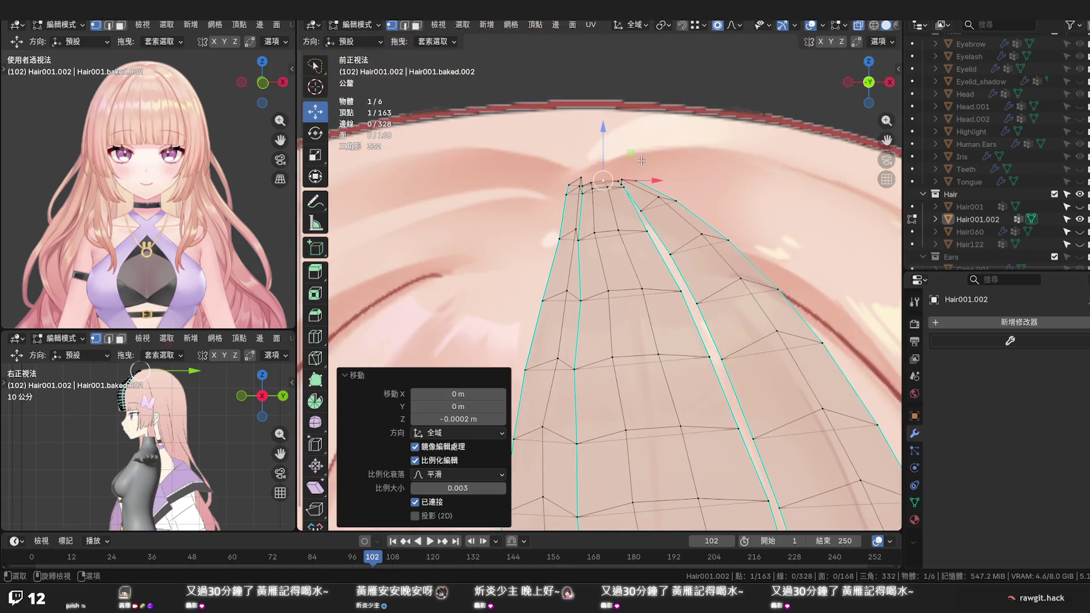
pyautogui.click(595, 230)
pyautogui.moveTo(627, 233); pyautogui.dragTo(631, 234)
pyautogui.moveTo(608, 291); pyautogui.dragTo(635, 295)
pyautogui.scroll(1, 638, 277)
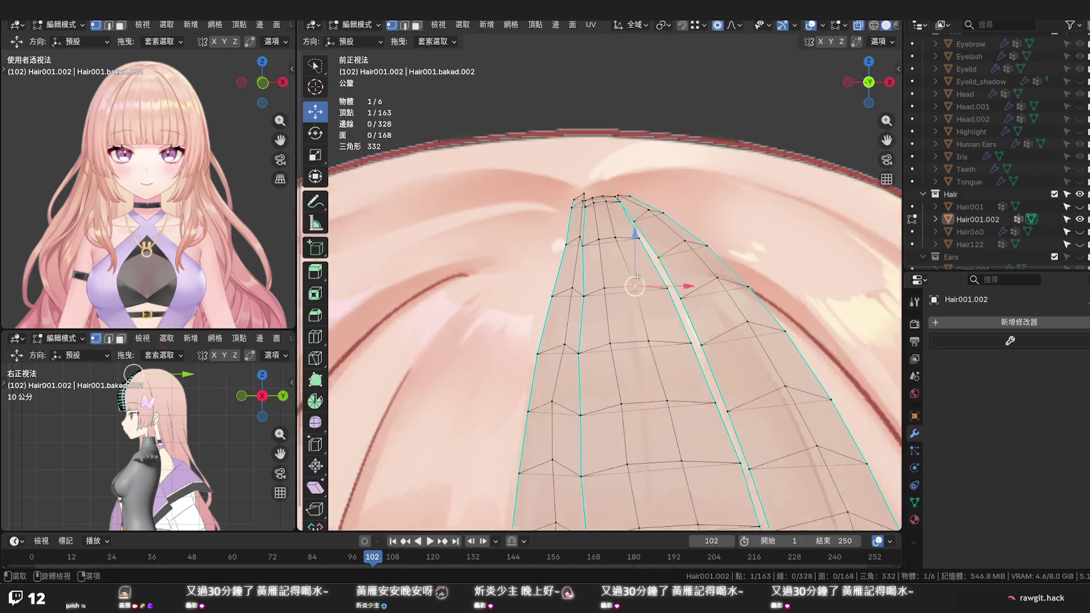
pyautogui.scroll(-4, 638, 277)
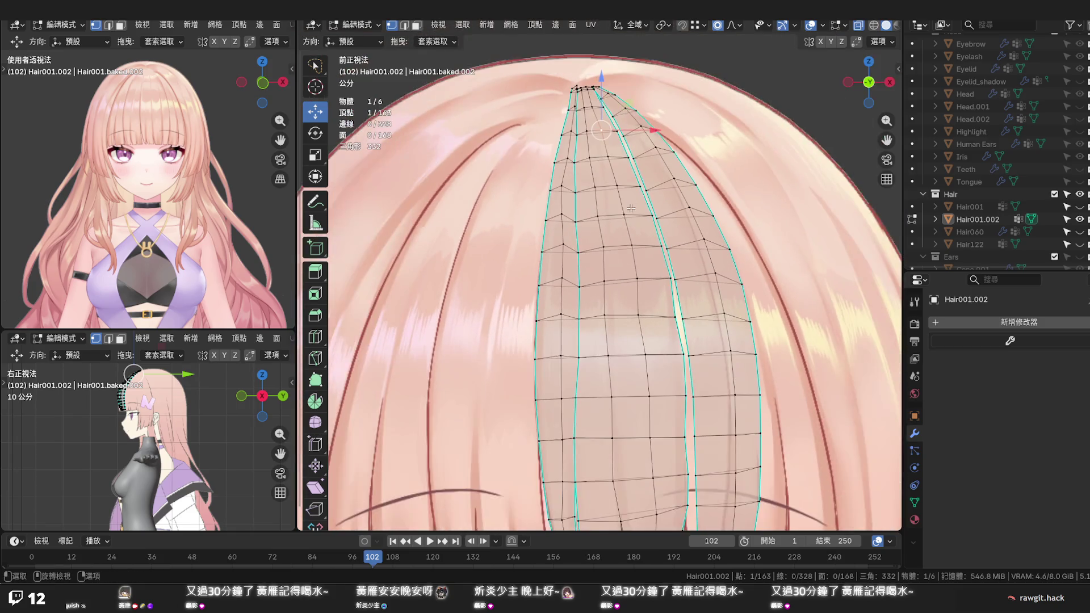
pyautogui.scroll(-2, 661, 285)
pyautogui.scroll(2, 658, 295)
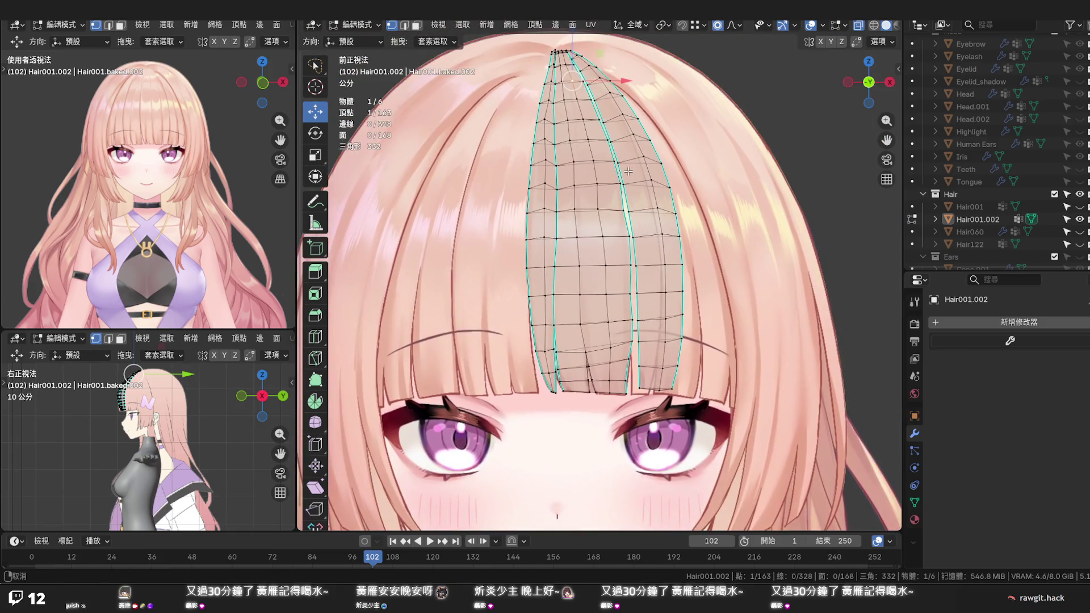
pyautogui.scroll(2, 649, 353)
# Nudge a vertex near the bangs tips slightly along X
pyautogui.click(633, 319)
pyautogui.press('g')
pyautogui.press('x')
pyautogui.click(624, 359)
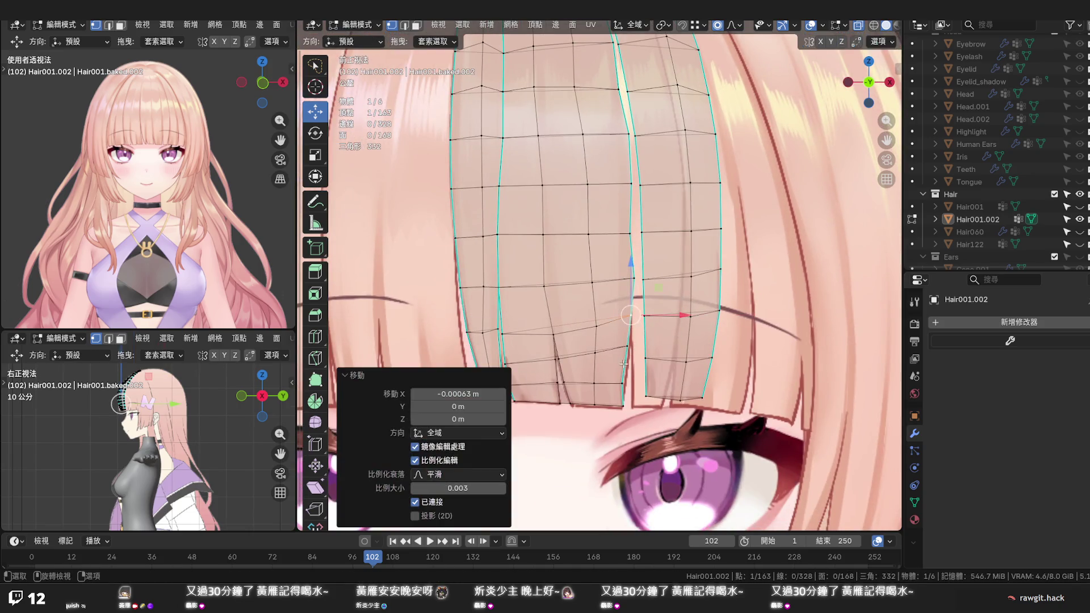
# Vertex-slide the bangs tip vertex up its edge, then shift it along X twice
pyautogui.click(622, 383)
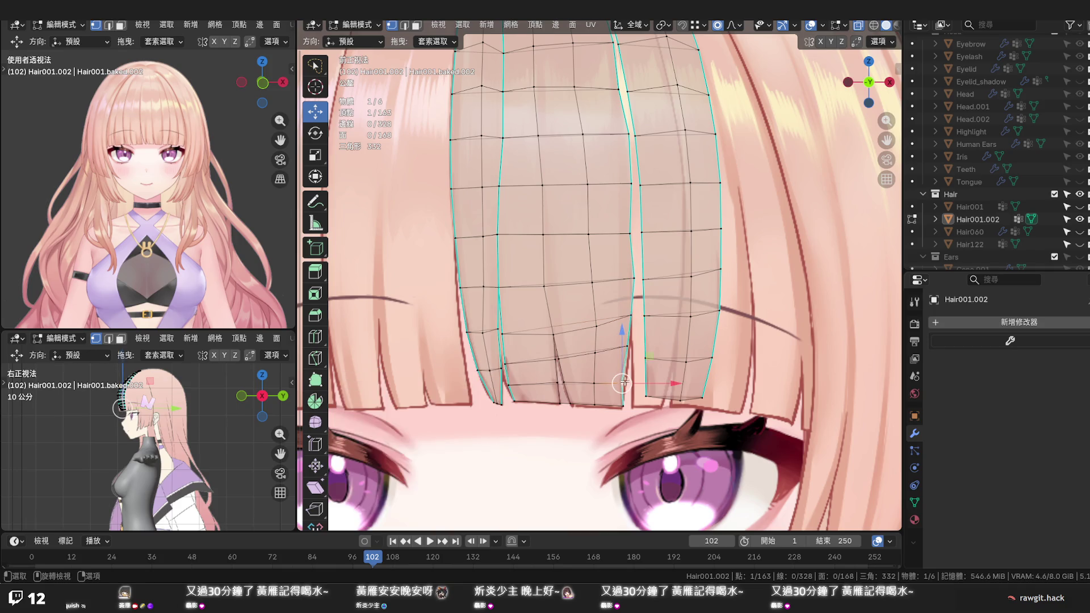
pyautogui.press('g')
pyautogui.press('g')
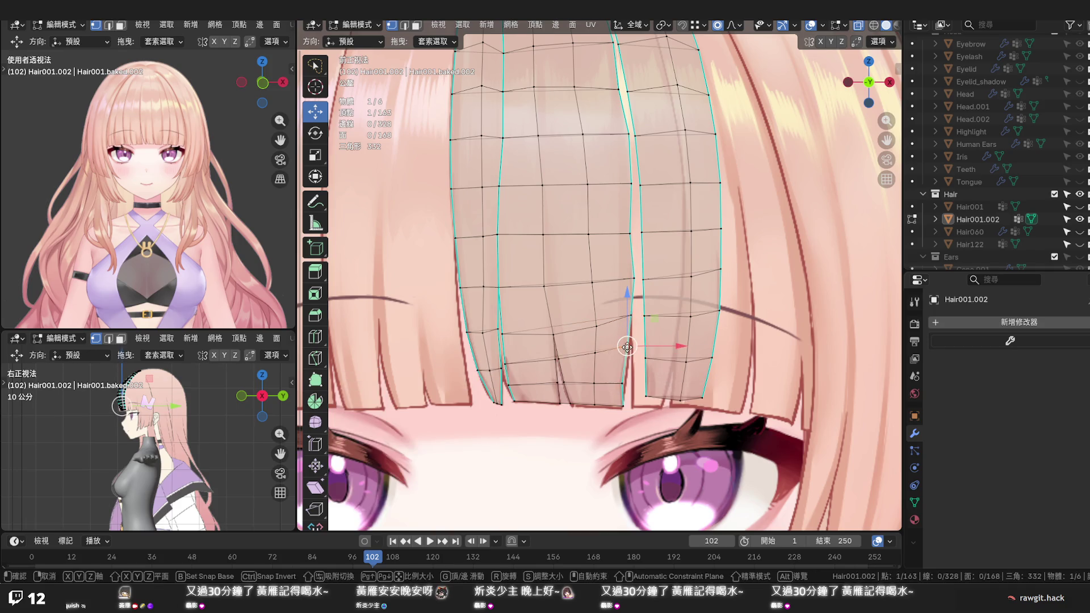
pyautogui.click(646, 352)
pyautogui.press('g')
pyautogui.press('x')
pyautogui.click(640, 368)
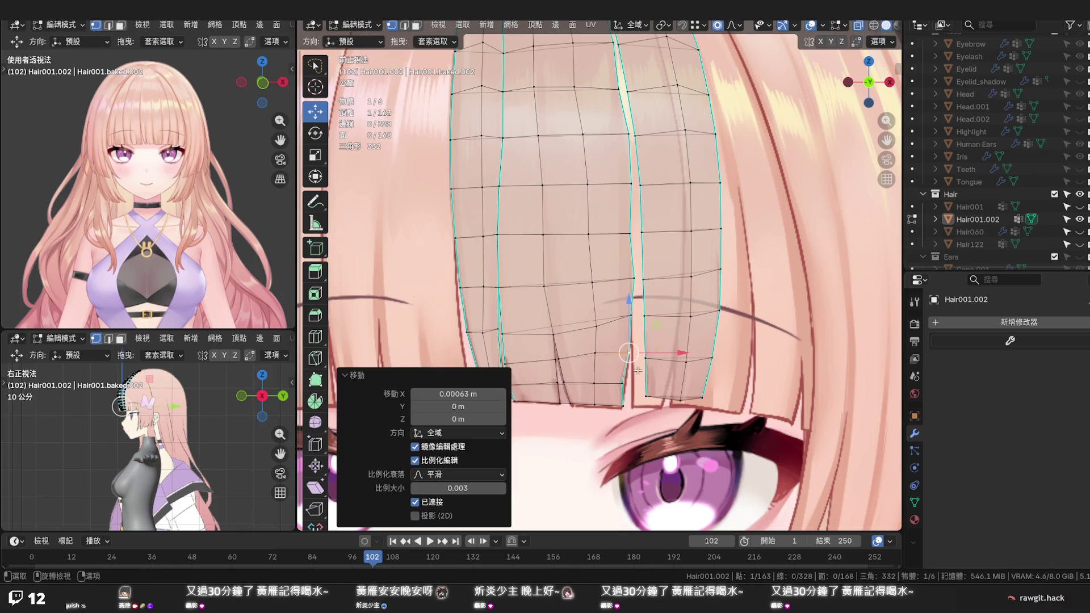
pyautogui.press('g')
pyautogui.press('x')
pyautogui.click(641, 384)
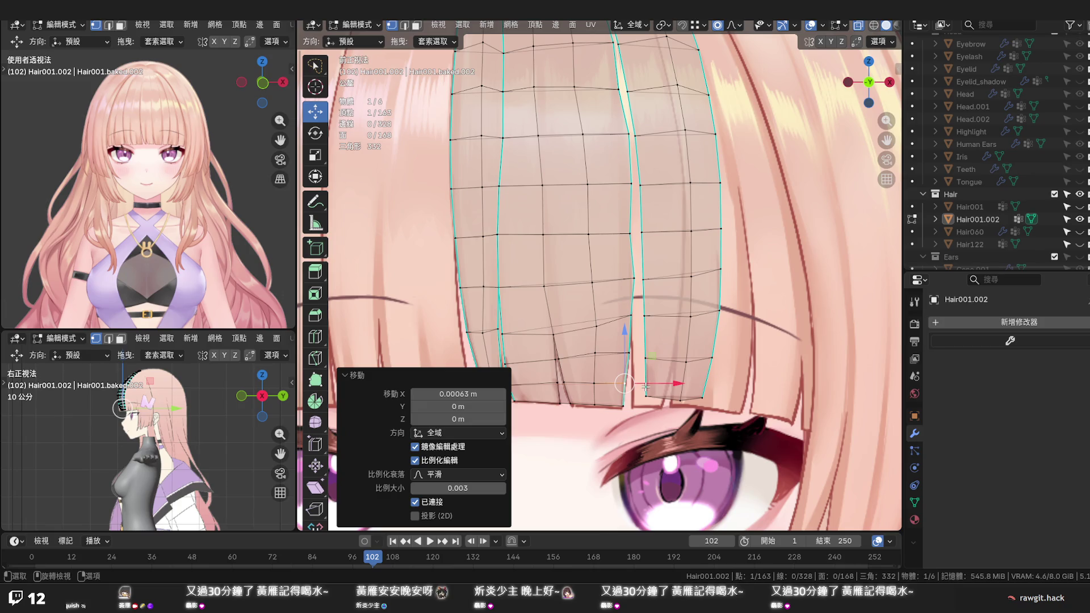
# Shift two vertices further up the strip edge along X
pyautogui.click(632, 281)
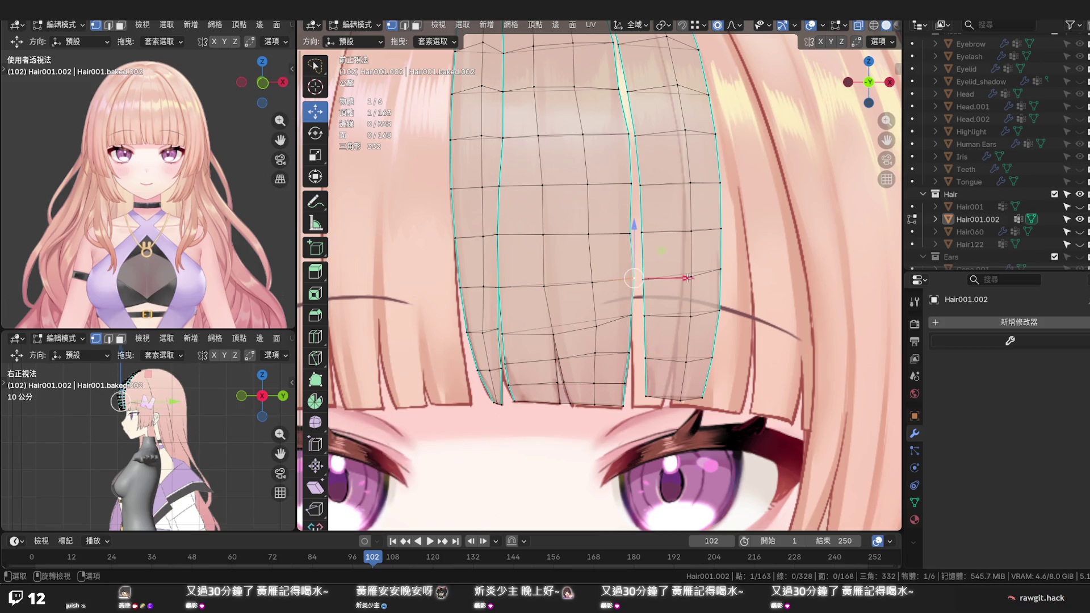
pyautogui.press('g')
pyautogui.press('x')
pyautogui.click(640, 225)
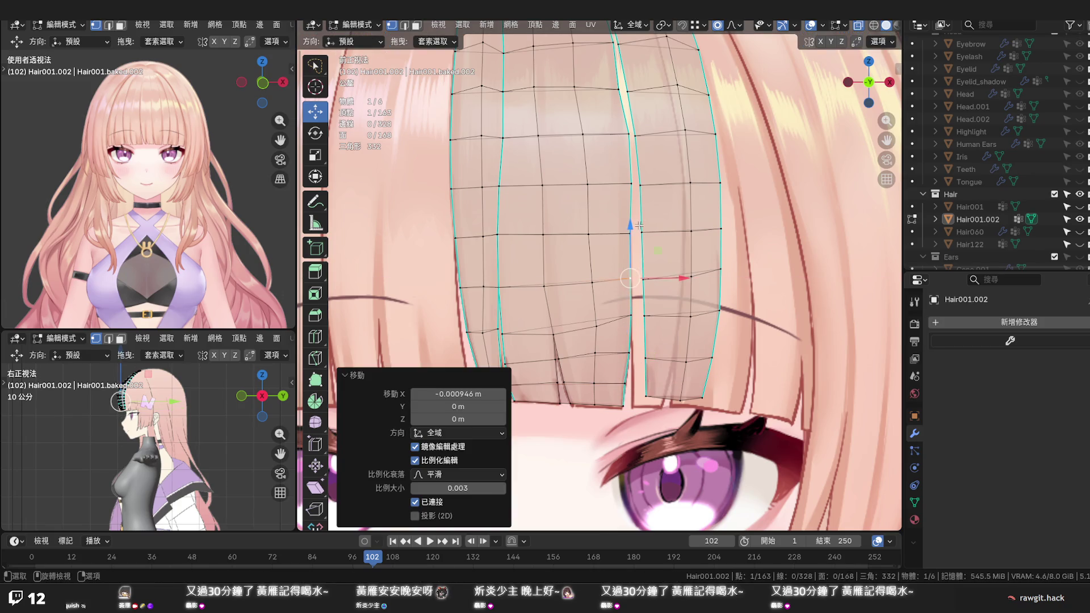
pyautogui.click(631, 181)
pyautogui.press('g')
pyautogui.press('x')
pyautogui.click(649, 182)
# Nudge a higher strip-edge vertex along X, the last by 0.000365 m at size 0.003
pyautogui.click(627, 134)
pyautogui.press('g')
pyautogui.press('x')
pyautogui.click(639, 135)
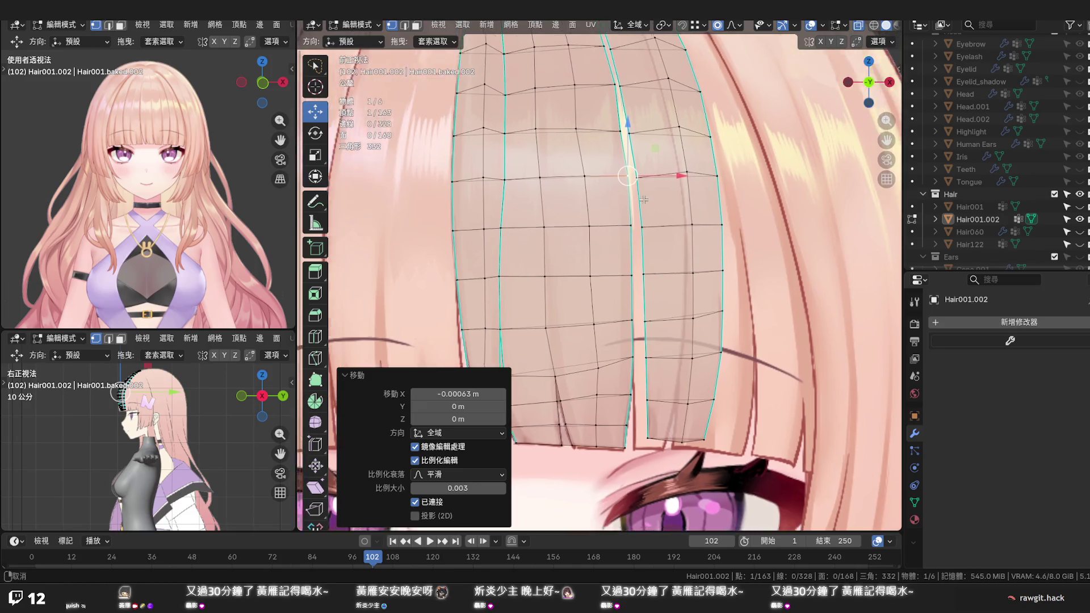
pyautogui.scroll(5, 665, 272)
pyautogui.press('g')
pyautogui.press('x')
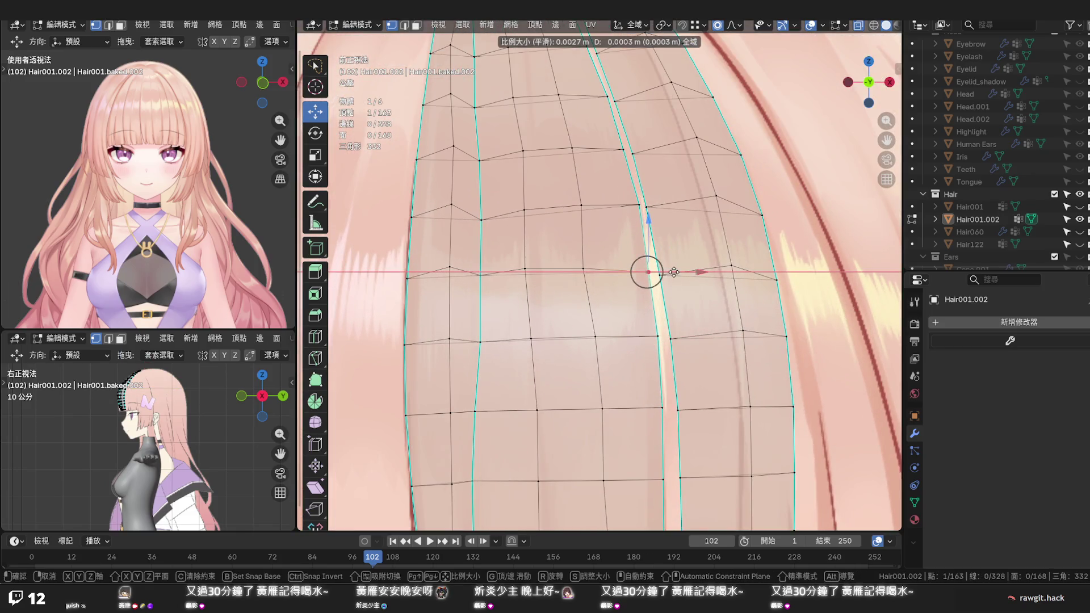
pyautogui.click(674, 272)
pyautogui.scroll(-5, 629, 276)
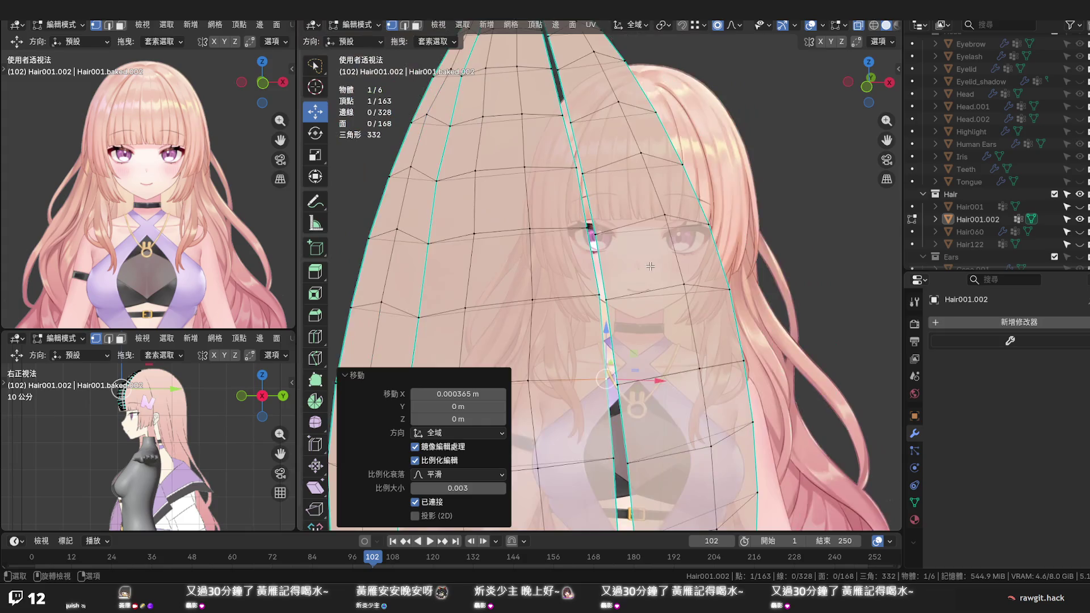
# Apply Set Edge Flow to a vertical edge loop, then edge-slide it slightly sideways
pyautogui.keyDown('alt'); pyautogui.click(565, 305); pyautogui.keyUp('alt')
pyautogui.press('q')
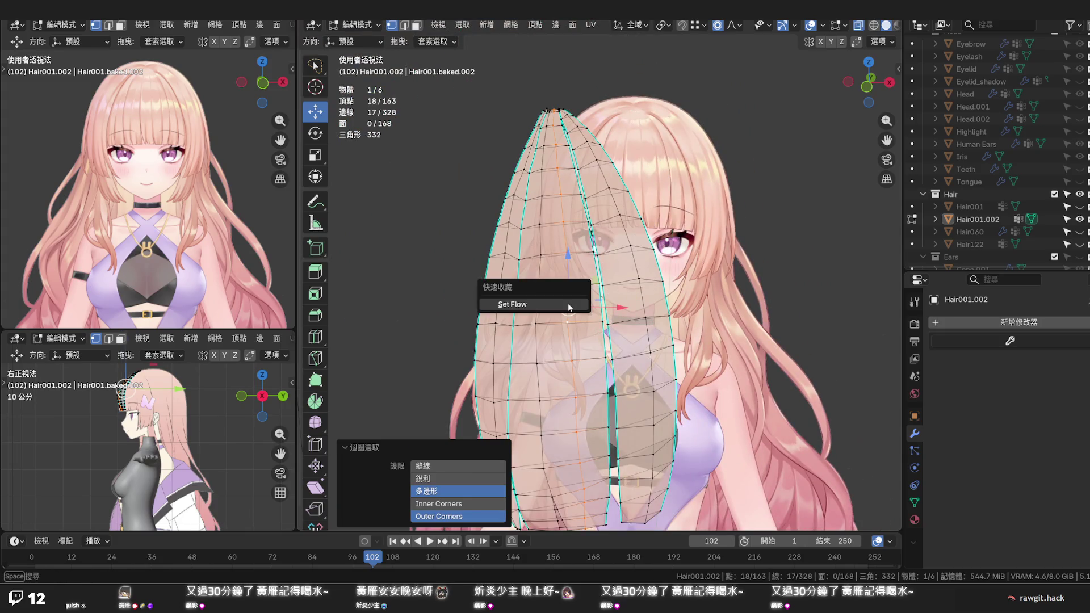
pyautogui.click(568, 305)
pyautogui.press('g')
pyautogui.press('g')
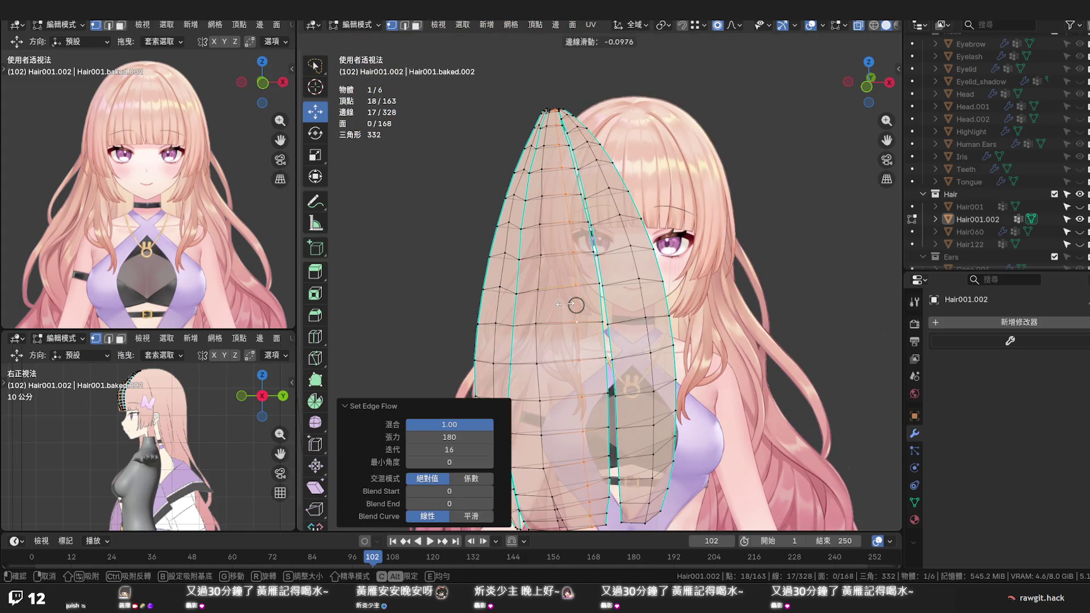
pyautogui.click(560, 304)
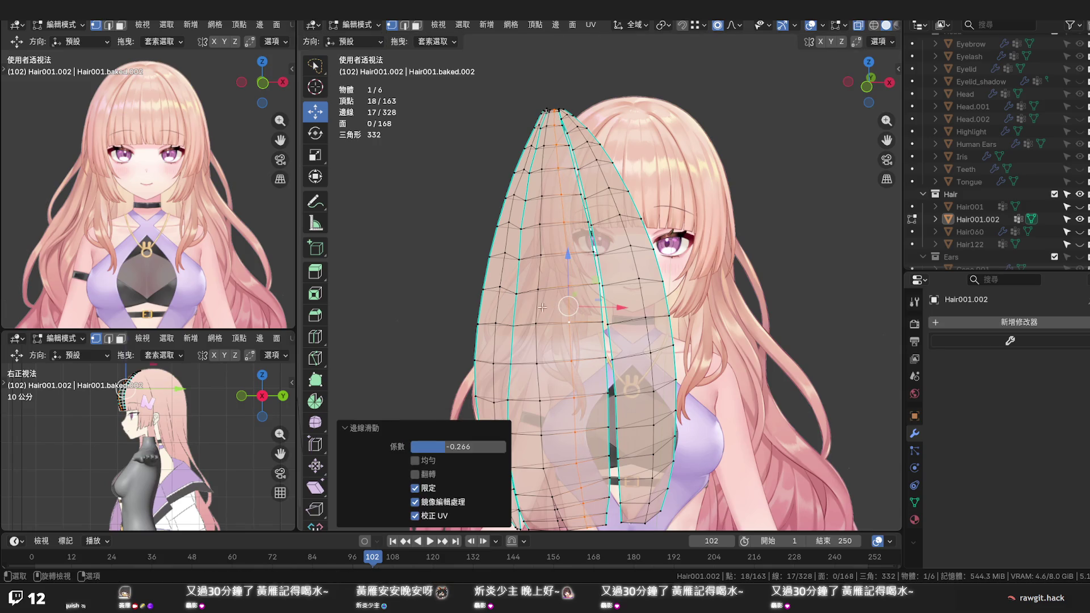
# Apply Set Edge Flow to a second vertical loop, then clear the selection and re-enter Edit Mode
pyautogui.keyDown('alt'); pyautogui.click(534, 336); pyautogui.keyUp('alt')
pyautogui.press('q')
pyautogui.click(535, 336)
pyautogui.moveTo(535, 335); pyautogui.dragTo(544, 309, button='middle')
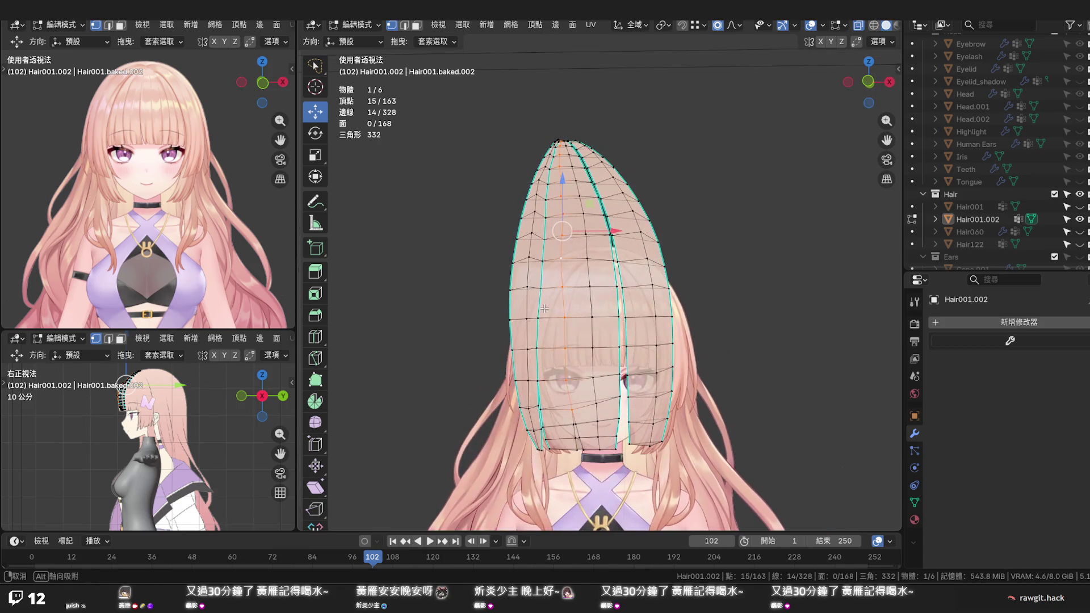
pyautogui.click(735, 309)
pyautogui.press('Tab')
pyautogui.press('Tab')
pyautogui.moveTo(640, 322)
pyautogui.mouseDown(button='middle')
pyautogui.moveTo(613, 339)
pyautogui.moveTo(606, 363)
pyautogui.mouseUp(button='middle')
# Smooth an upper 9-edge loop with Set Edge Flow (tension 180, 16 iterations), then return to front view
pyautogui.click(566, 398)
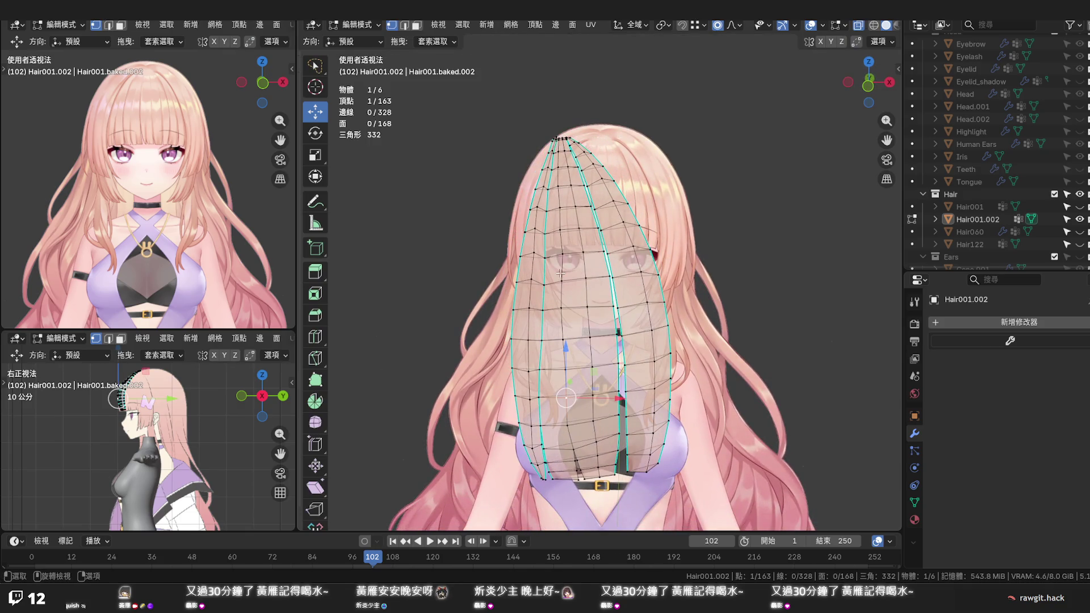
pyautogui.keyDown('alt'); pyautogui.click(560, 170); pyautogui.keyUp('alt')
pyautogui.press('q')
pyautogui.click(559, 168)
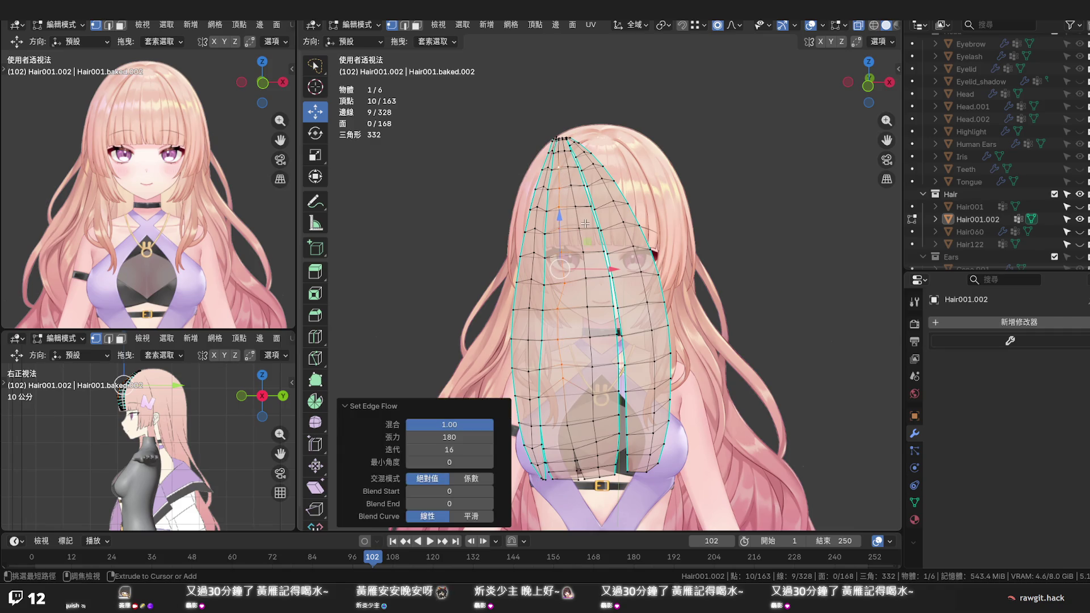
pyautogui.hotkey('ctrl', 'z')
pyautogui.click(732, 277)
pyautogui.moveTo(737, 277); pyautogui.dragTo(738, 283, button='middle')
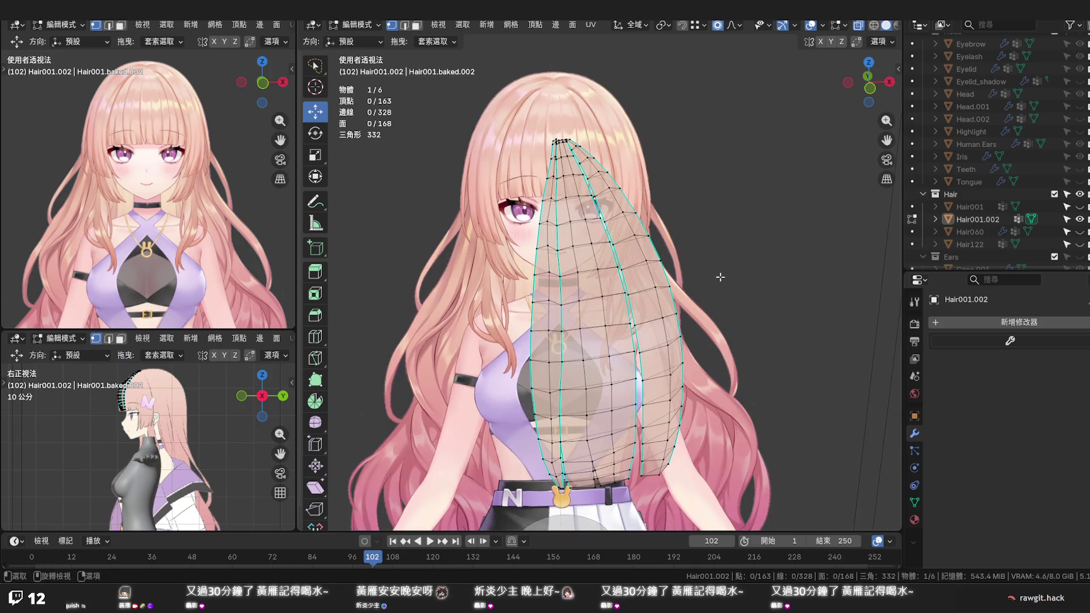
pyautogui.press('KP_1')
pyautogui.scroll(5, 693, 236)
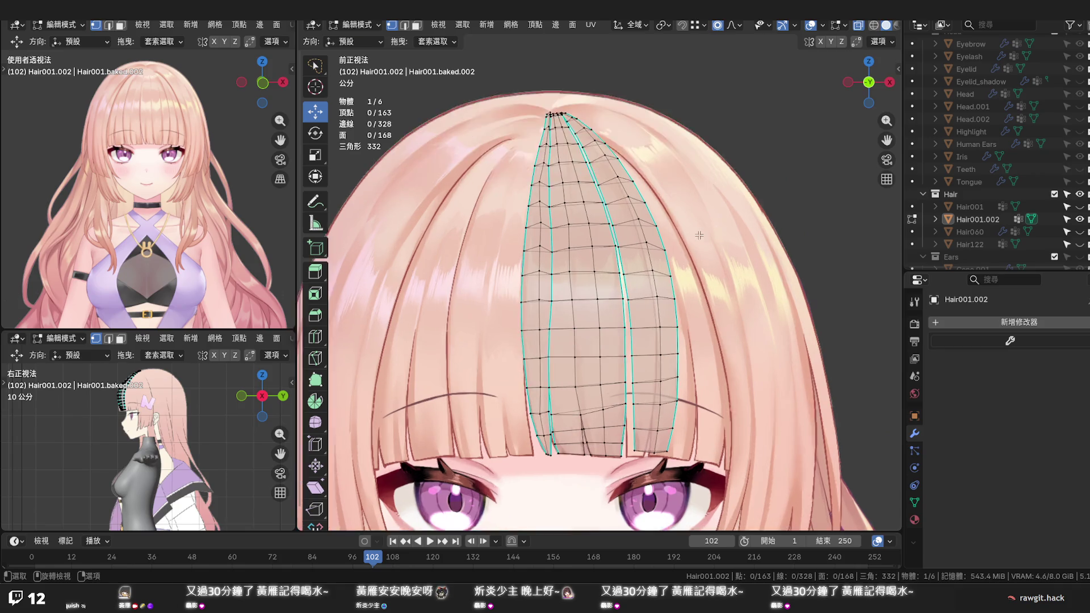
pyautogui.scroll(-4, 665, 257)
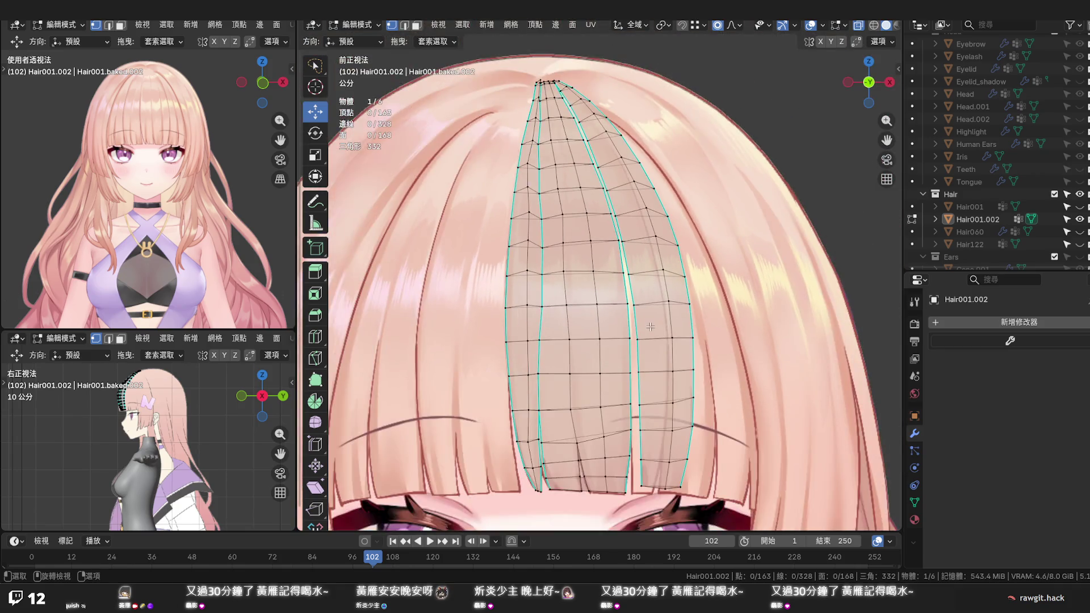
pyautogui.scroll(4, 639, 313)
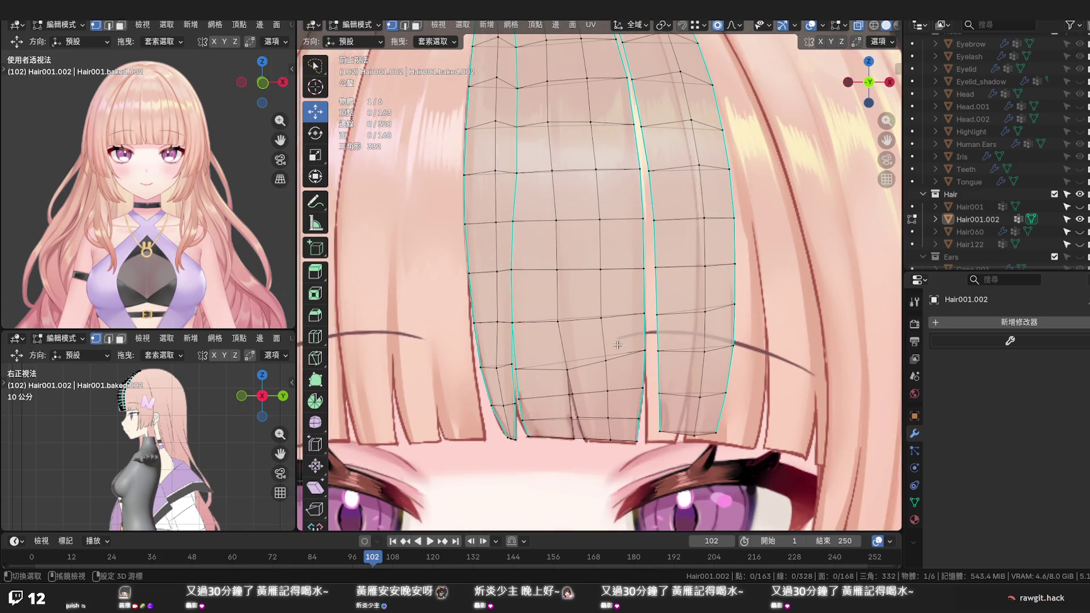
pyautogui.keyDown('shift'); pyautogui.scroll(-3, 639, 312); pyautogui.keyUp('shift')
pyautogui.scroll(2, 639, 262)
pyautogui.scroll(1, 639, 262)
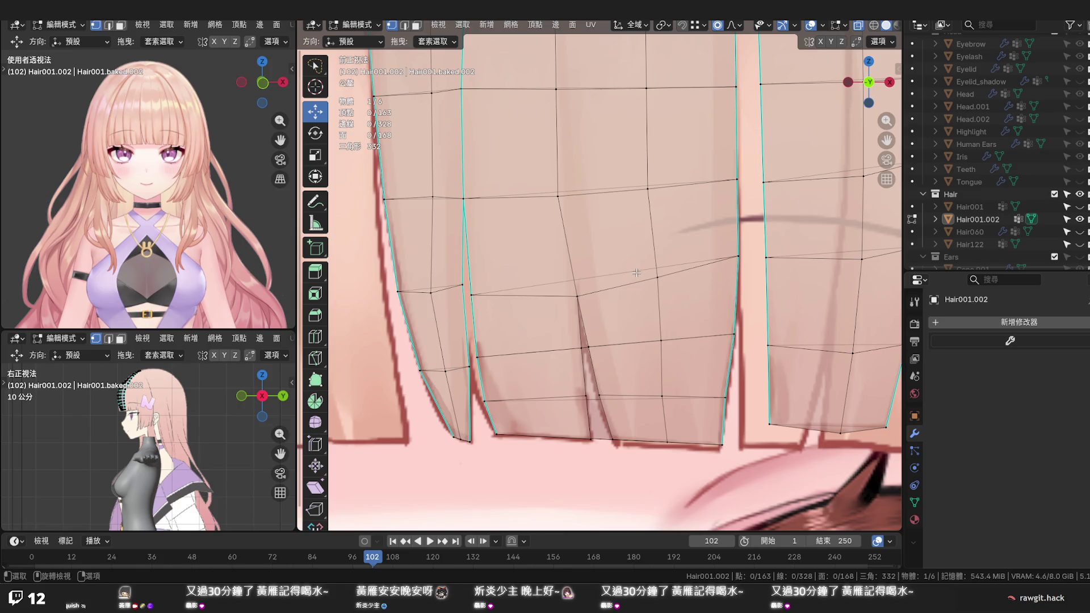
pyautogui.moveTo(603, 330)
pyautogui.mouseDown(button='middle')
pyautogui.moveTo(637, 326)
pyautogui.moveTo(624, 325)
pyautogui.mouseUp(button='middle')
pyautogui.moveTo(745, 327)
pyautogui.mouseDown(button='middle')
pyautogui.moveTo(823, 305)
pyautogui.moveTo(743, 356)
pyautogui.mouseUp(button='middle')
pyautogui.scroll(2, 681, 338)
pyautogui.keyDown('shift'); pyautogui.moveTo(653, 330); pyautogui.dragTo(667, 327, button='middle'); pyautogui.keyUp('shift')
pyautogui.hotkey('alt', 'z')
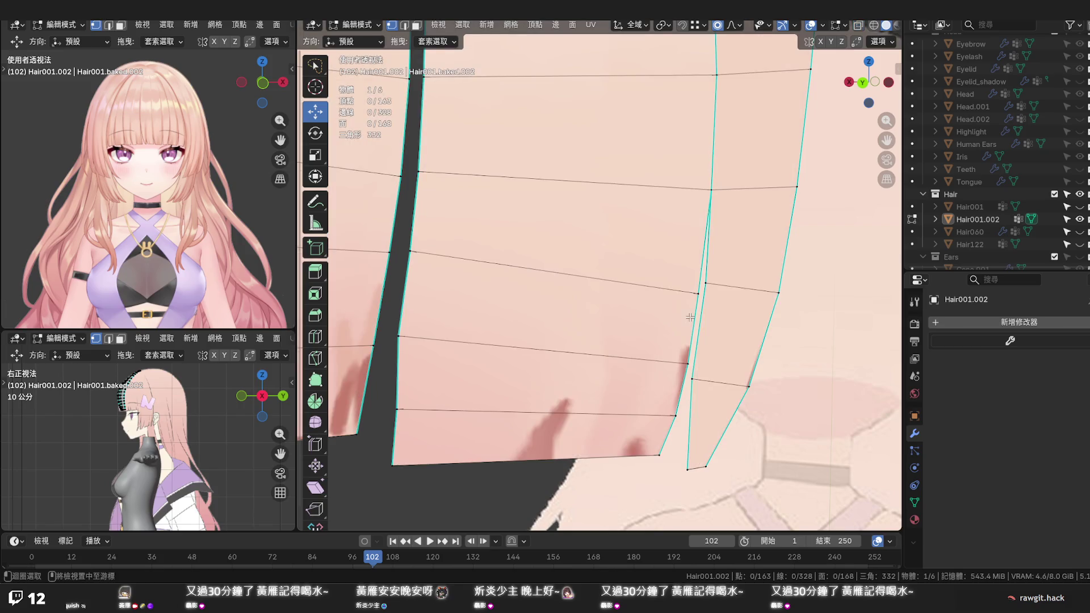
# Knife two cuts from an upper vertex down to the strip's bottom edge
pyautogui.press('k')
pyautogui.click(590, 278)
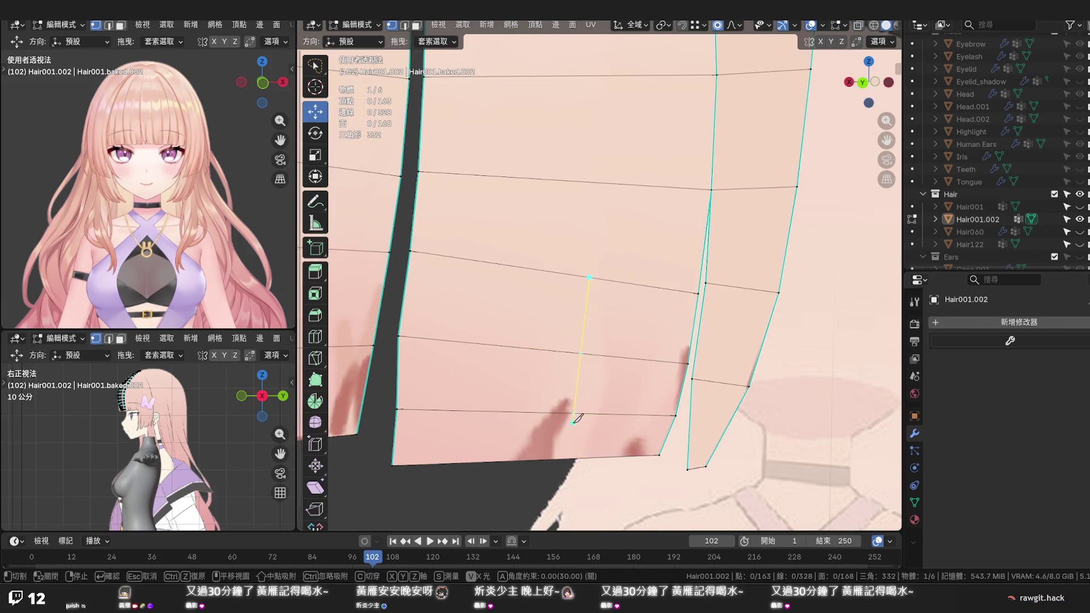
pyautogui.click(563, 459)
pyautogui.click(589, 277)
pyautogui.click(538, 458)
pyautogui.press('Return')
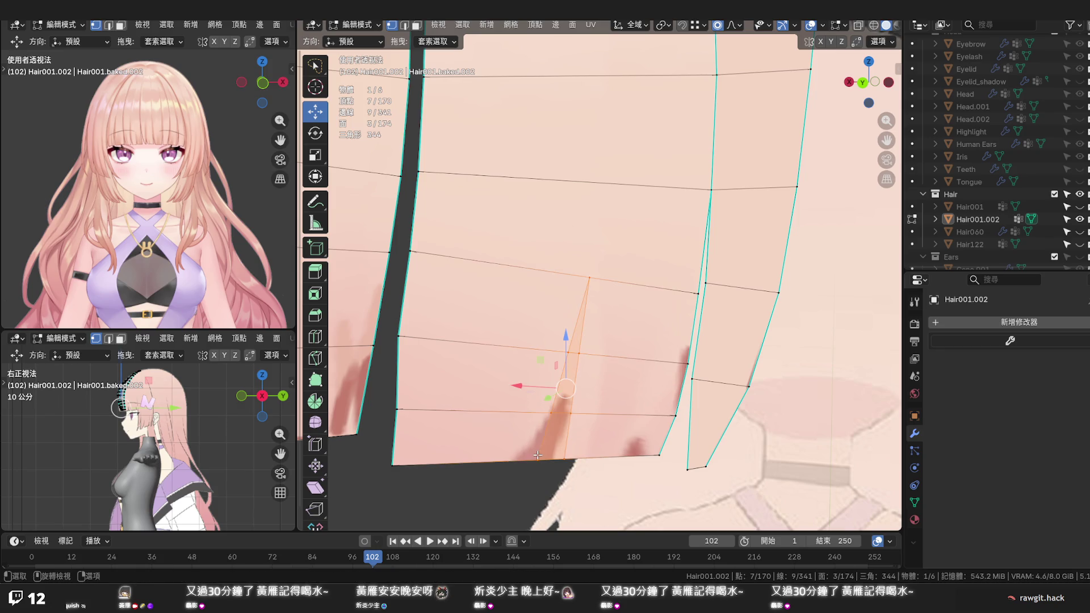
# Delete the three faces between the cuts, splitting the strip into two tips with 171 faces left
pyautogui.press('3')
pyautogui.click(575, 343)
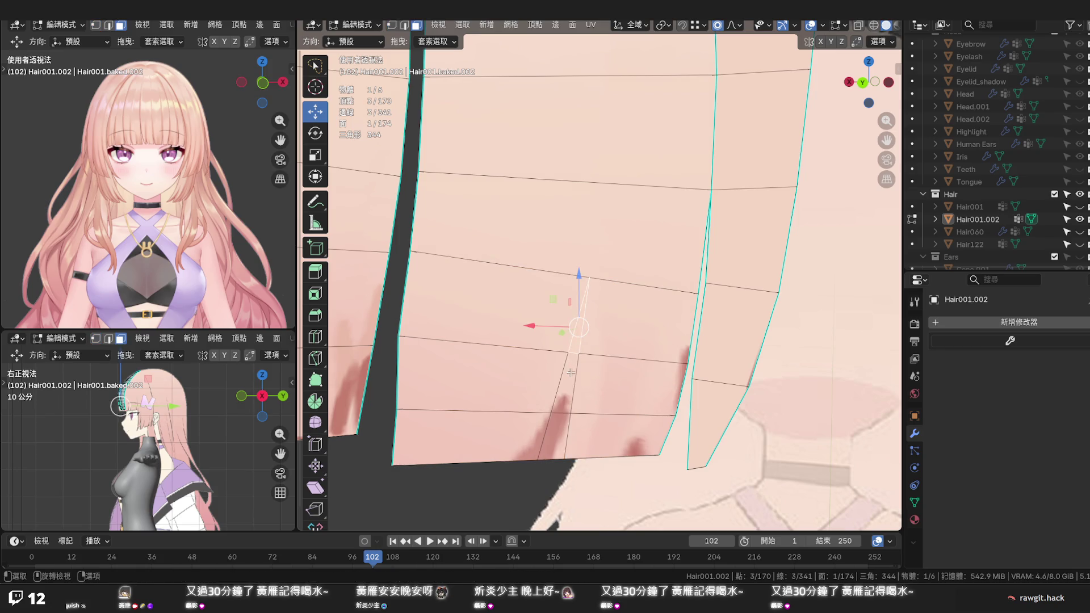
pyautogui.keyDown('ctrl'); pyautogui.click(558, 426); pyautogui.keyUp('ctrl')
pyautogui.press('x')
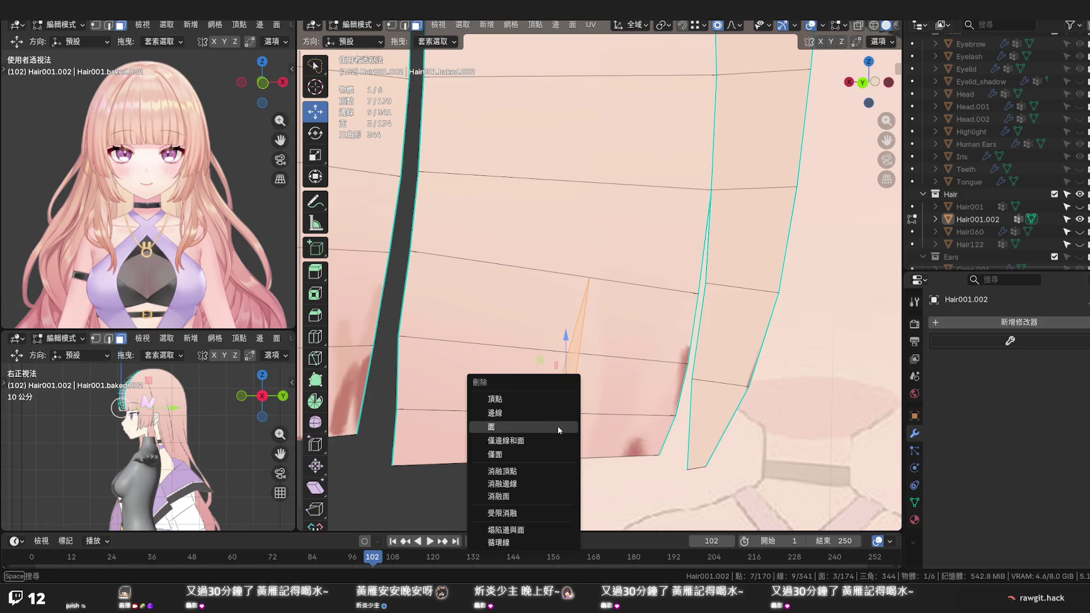
pyautogui.click(557, 427)
pyautogui.scroll(1, 579, 394)
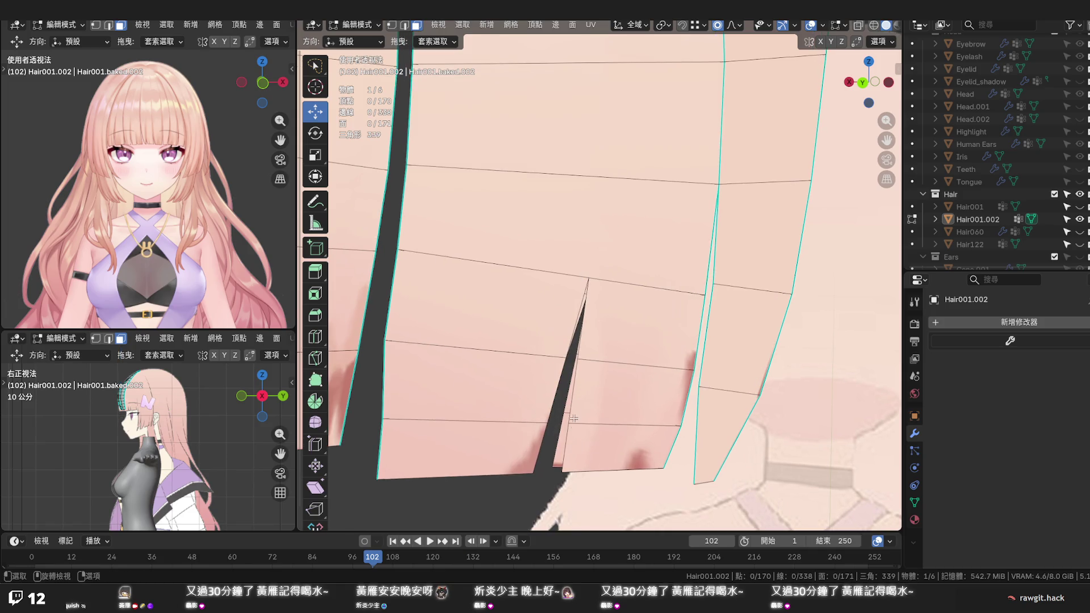
# Switch to vertex select with vertex snapping on and proportional editing off
pyautogui.press('1')
pyautogui.click(563, 472)
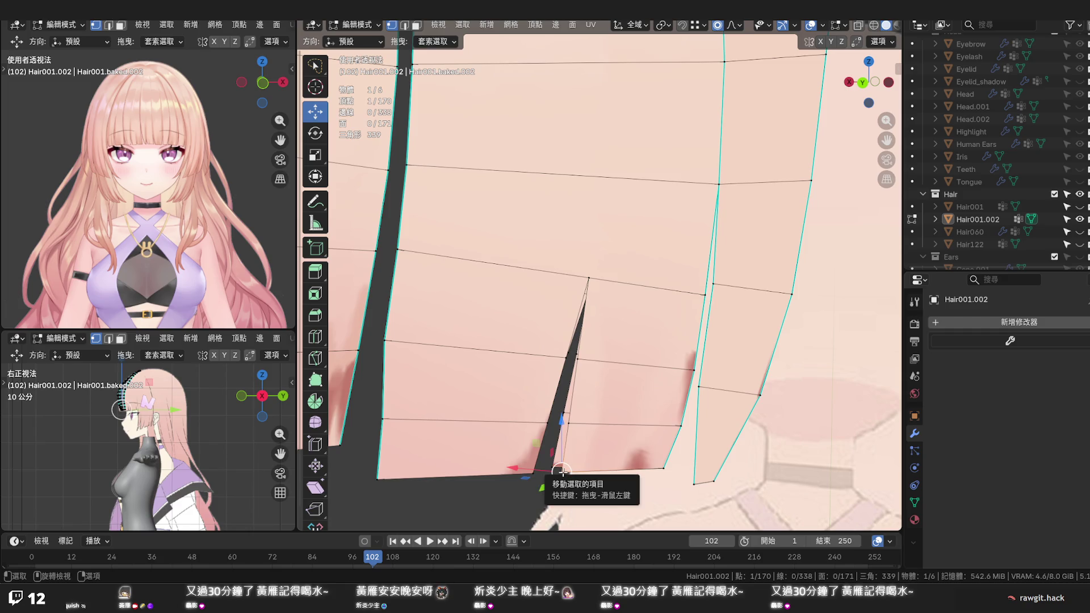
pyautogui.click(681, 25)
pyautogui.click(717, 26)
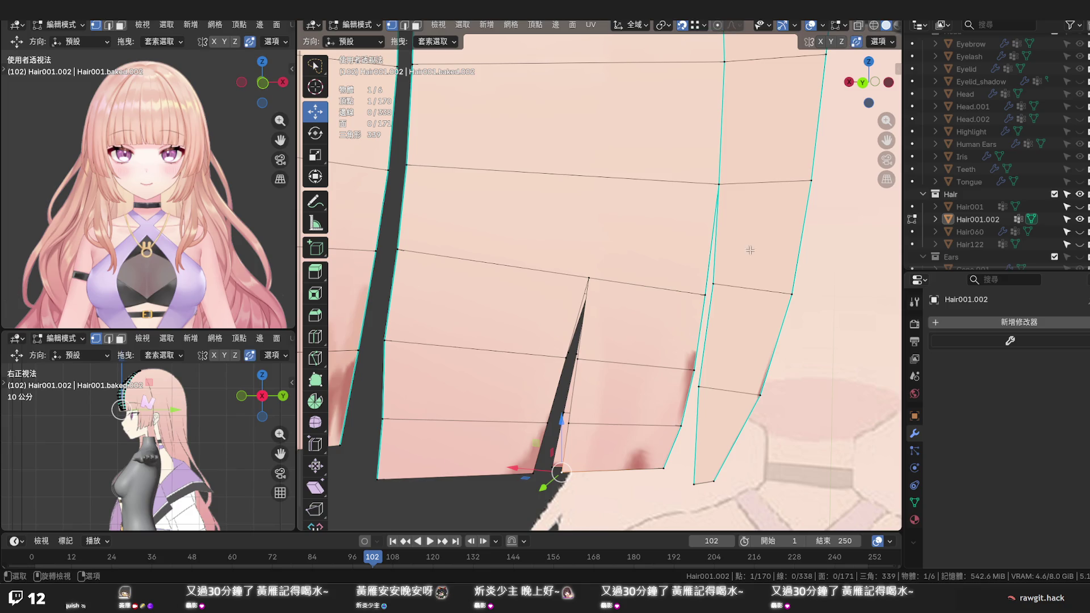
# Snap three loose vertices around the split onto their neighbours so they merge
pyautogui.moveTo(560, 471); pyautogui.dragTo(555, 467)
pyautogui.moveTo(568, 423); pyautogui.dragTo(574, 354)
pyautogui.moveTo(588, 279); pyautogui.dragTo(587, 296)
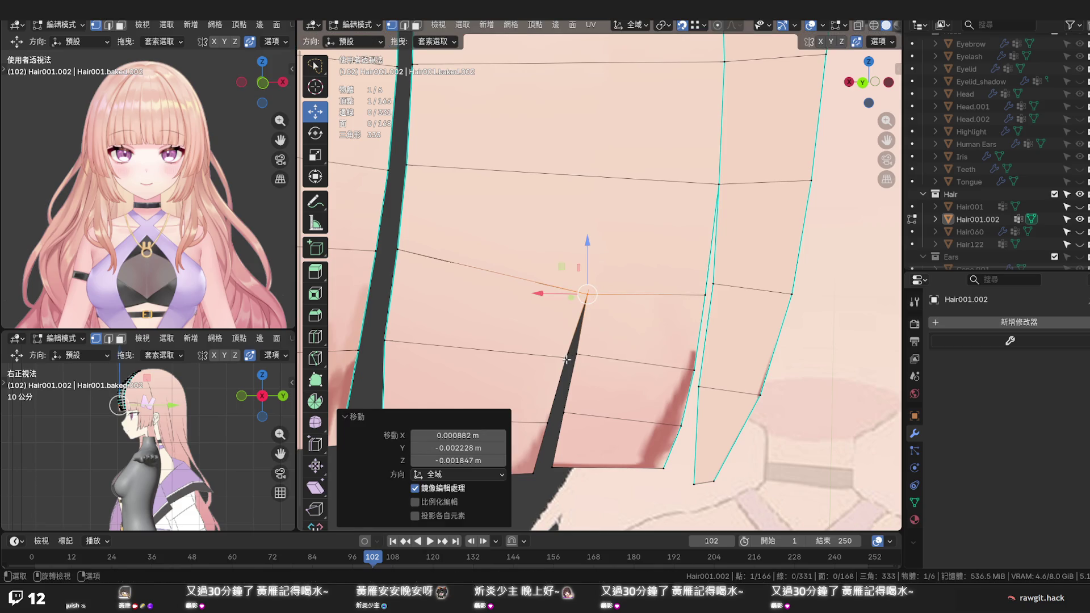
pyautogui.moveTo(567, 359); pyautogui.dragTo(561, 354)
pyautogui.click(561, 350)
# Snap one more split vertex onto its neighbour, leaving 164 vertices
pyautogui.scroll(3, 624, 397)
pyautogui.moveTo(624, 398)
pyautogui.mouseDown(button='middle')
pyautogui.moveTo(650, 431)
pyautogui.moveTo(560, 336)
pyautogui.mouseUp(button='middle')
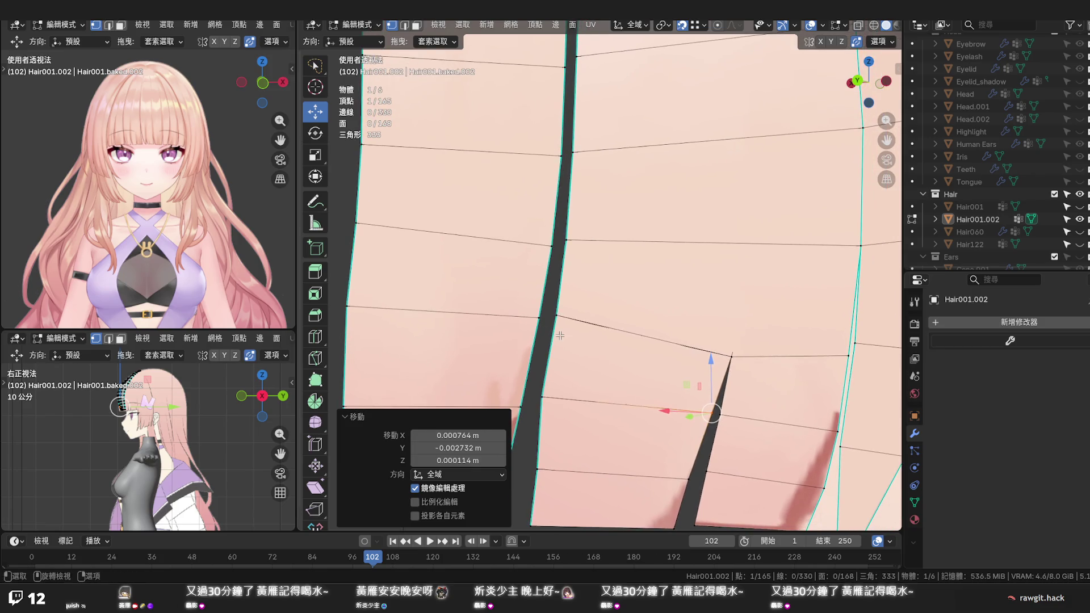
pyautogui.scroll(5, 561, 336)
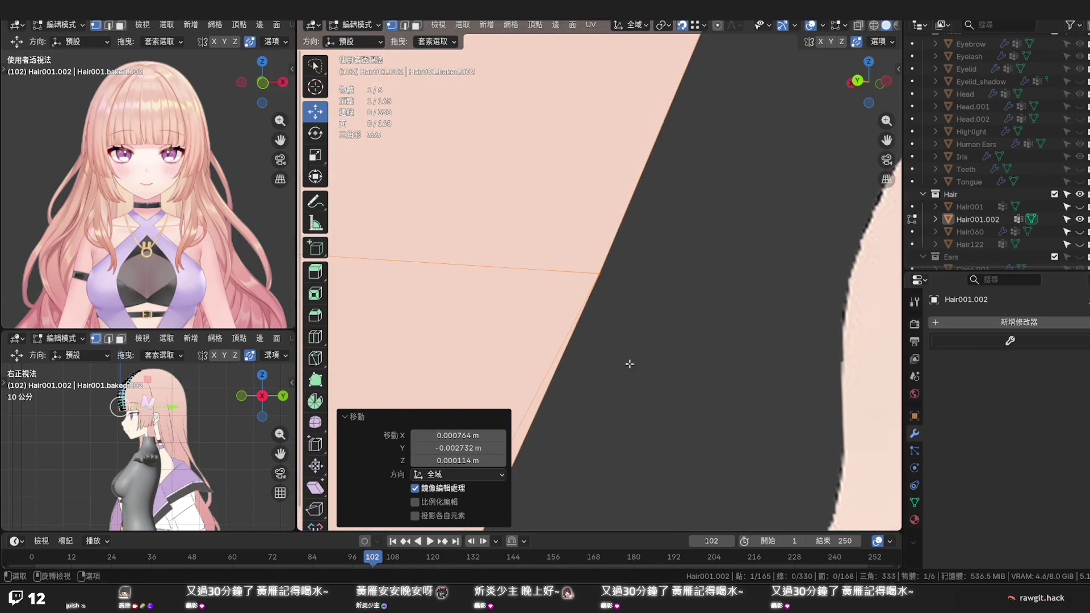
pyautogui.scroll(-6, 618, 359)
pyautogui.scroll(2, 578, 349)
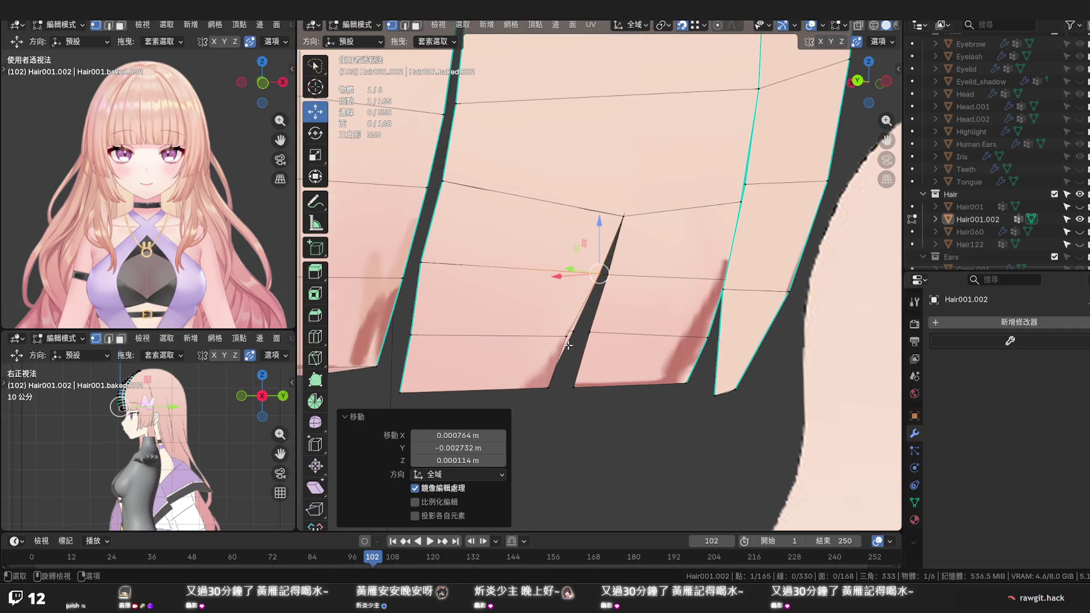
pyautogui.press('g')
pyautogui.click(572, 331)
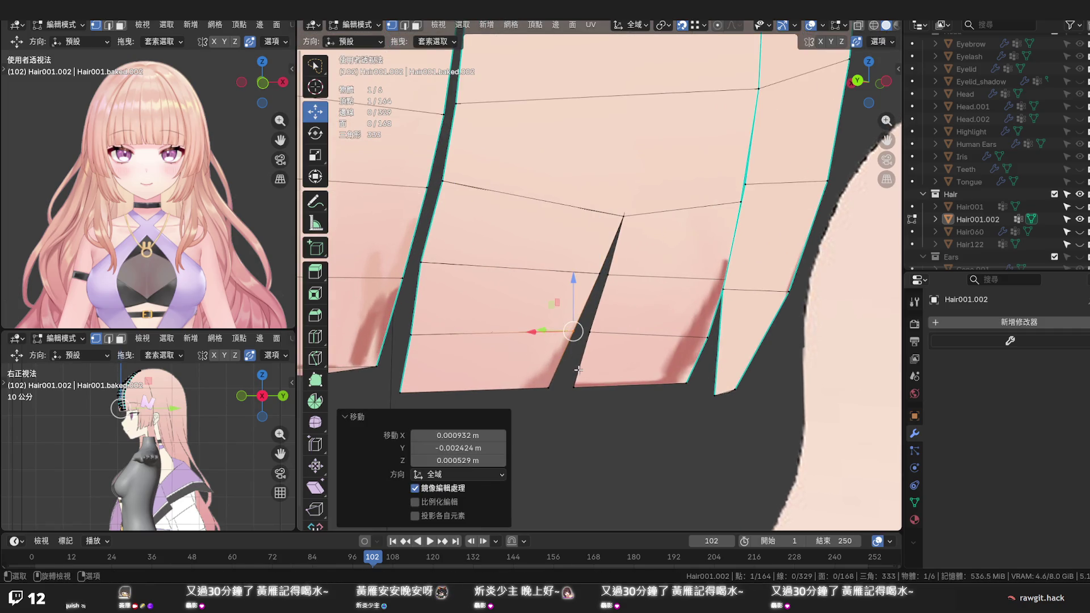
pyautogui.moveTo(573, 382)
pyautogui.mouseDown(button='middle')
pyautogui.moveTo(707, 353)
pyautogui.moveTo(819, 279)
pyautogui.moveTo(871, 315)
pyautogui.moveTo(616, 233)
pyautogui.mouseUp(button='middle')
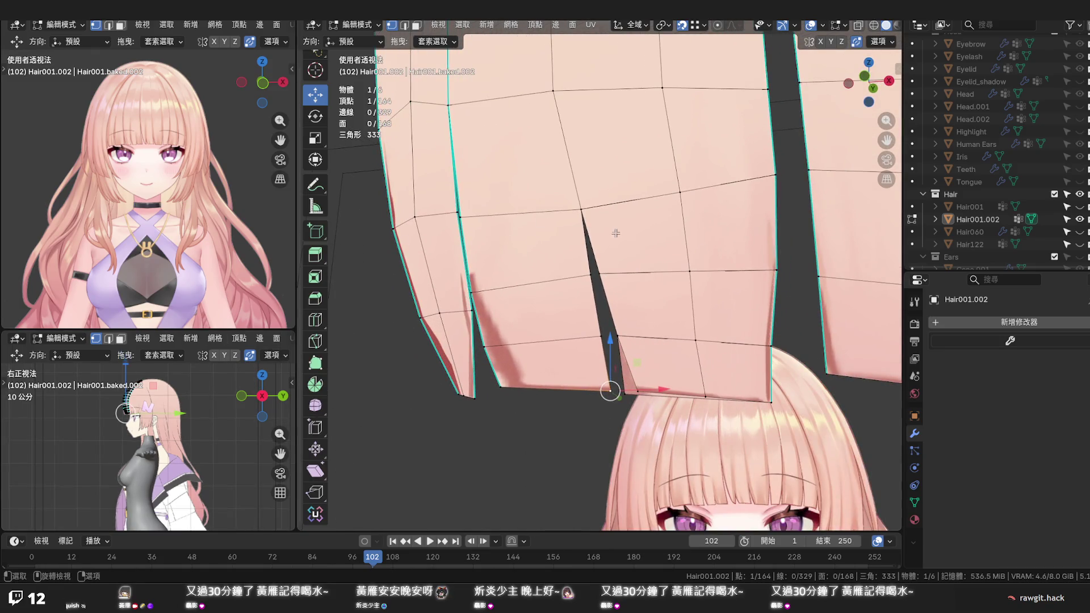
# Select vertices up the strand and nudge a root-fold vertex slightly along Y
pyautogui.scroll(-3, 613, 235)
pyautogui.scroll(4, 613, 239)
pyautogui.scroll(-2, 653, 267)
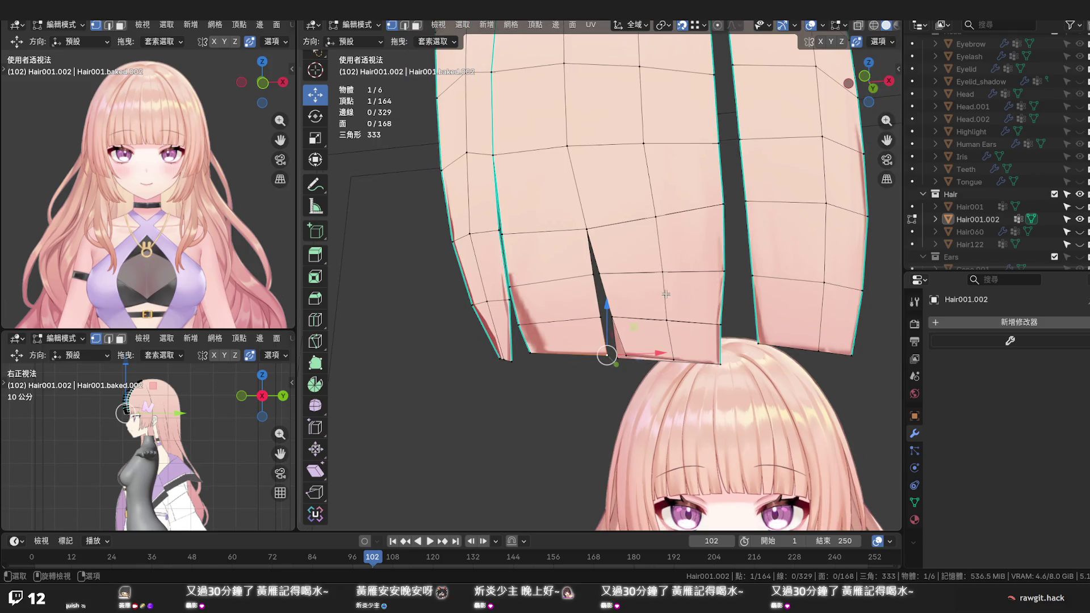
pyautogui.click(663, 270)
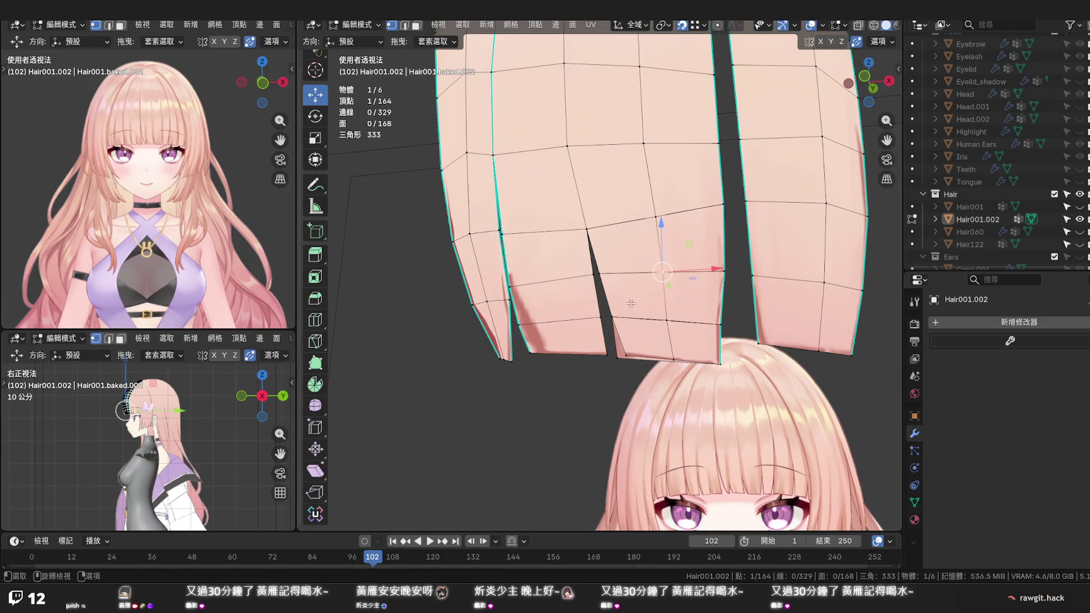
pyautogui.keyDown('ctrl'); pyautogui.click(661, 316); pyautogui.keyUp('ctrl')
pyautogui.moveTo(661, 316); pyautogui.dragTo(590, 342, button='middle')
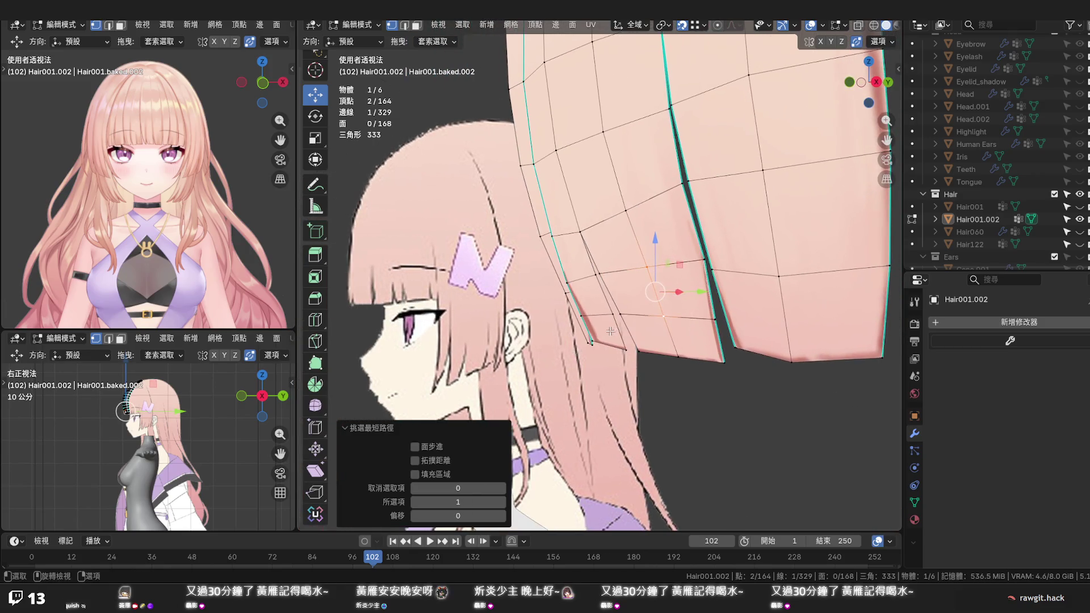
pyautogui.click(654, 227)
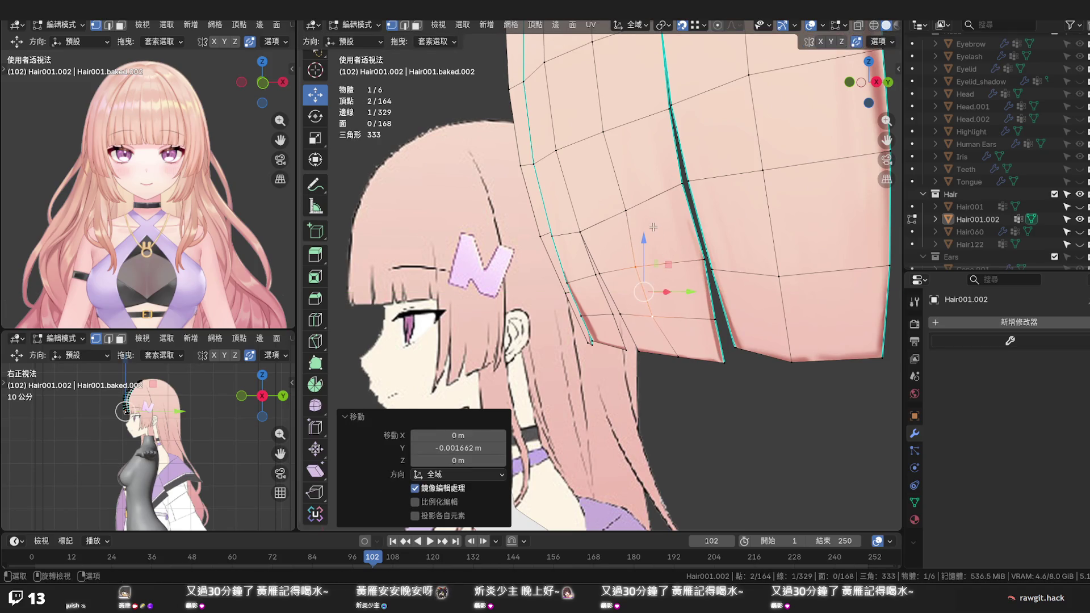
pyautogui.moveTo(660, 214); pyautogui.dragTo(659, 215)
pyautogui.moveTo(659, 215)
pyautogui.mouseDown(button='middle')
pyautogui.moveTo(665, 149)
pyautogui.moveTo(718, 183)
pyautogui.mouseUp(button='middle')
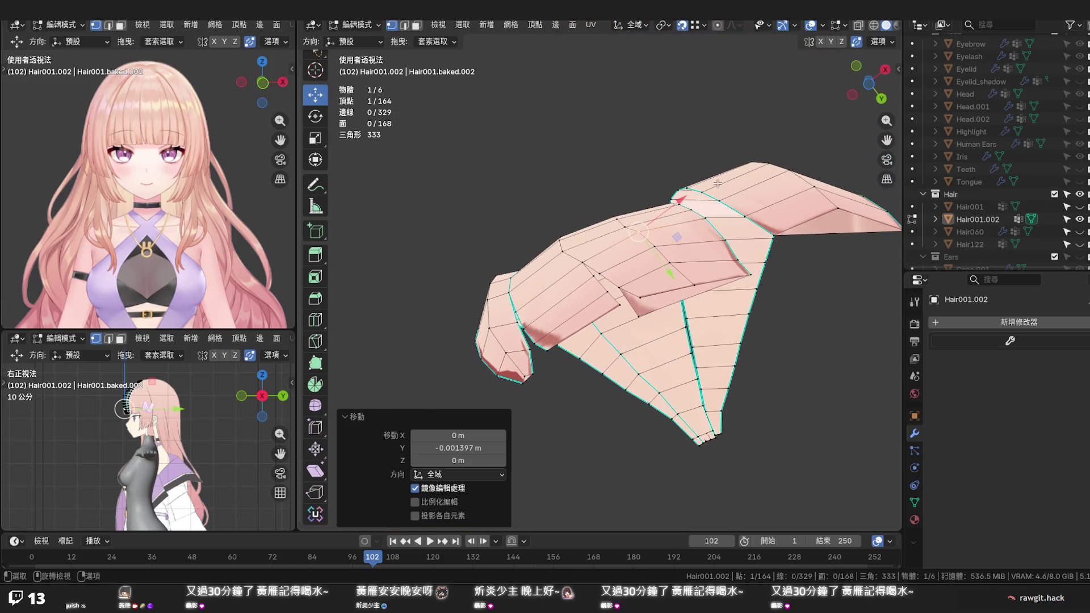
# Move a folded-root vertex along Y, undo the overshooting spike, and nudge it slightly instead
pyautogui.click(694, 284)
pyautogui.press('g')
pyautogui.press('y')
pyautogui.click(709, 308)
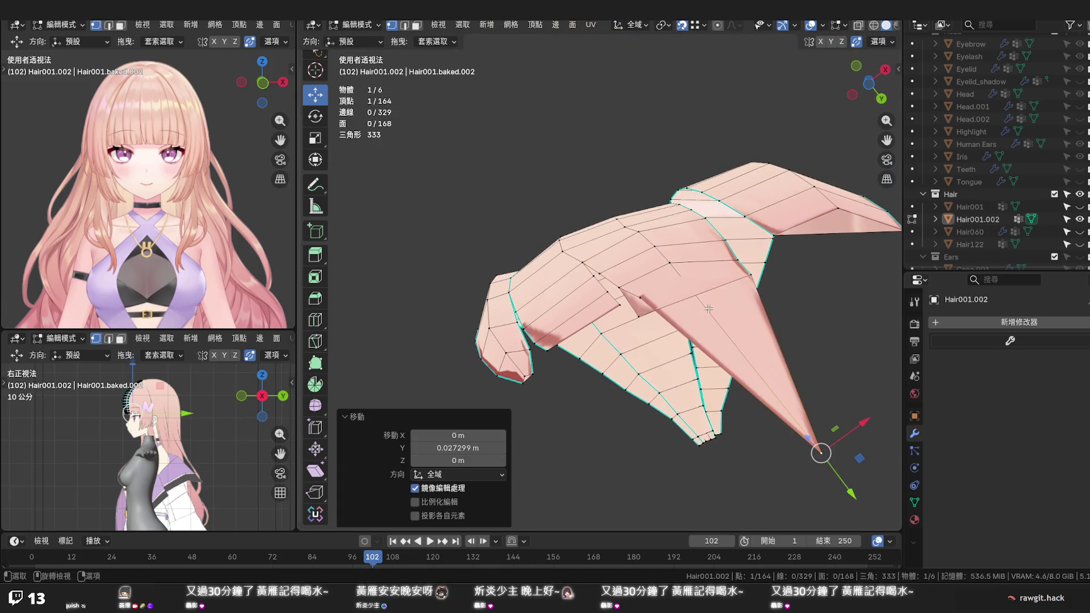
pyautogui.hotkey('ctrl', 'z')
pyautogui.moveTo(715, 324); pyautogui.dragTo(638, 310)
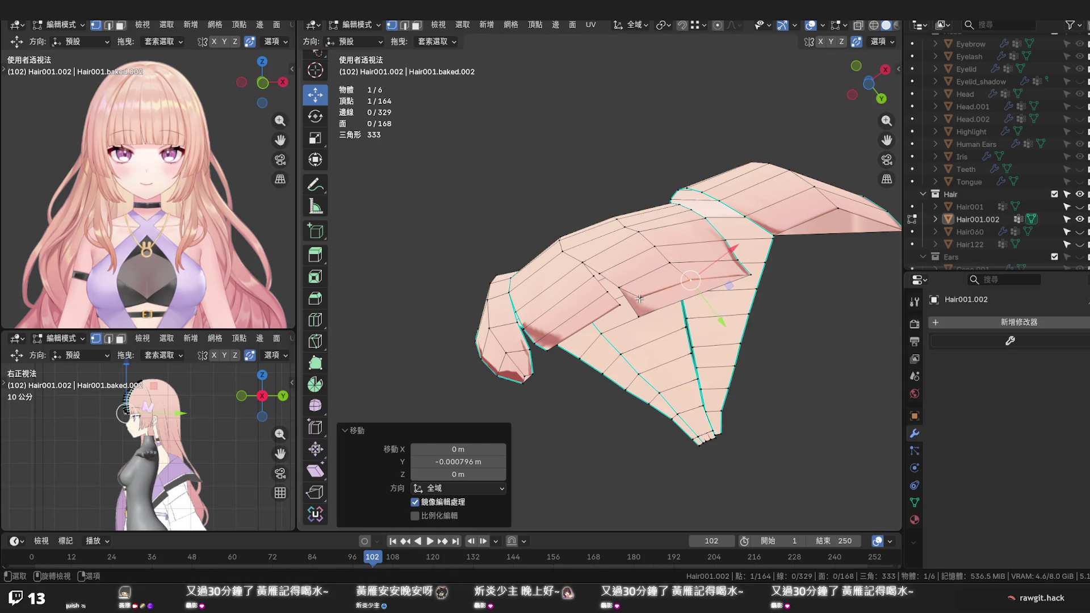
# Pull another fold vertex down, re-enable proportional editing, and merge it onto its neighbour (163 vertices)
pyautogui.click(640, 298)
pyautogui.moveTo(635, 318); pyautogui.dragTo(636, 318)
pyautogui.click(684, 27)
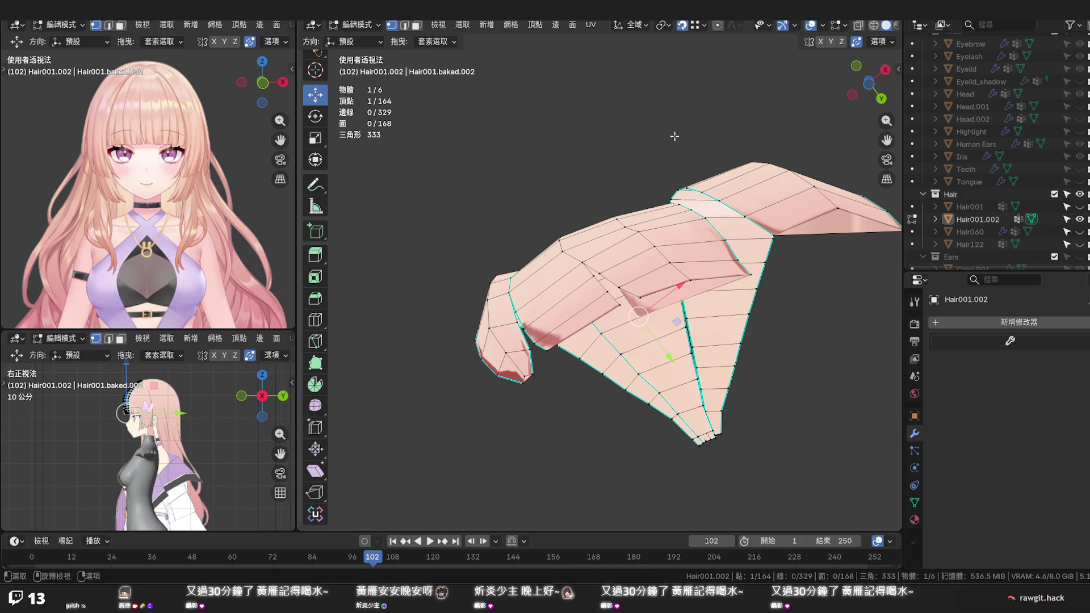
pyautogui.press('g')
pyautogui.click(643, 295)
pyautogui.moveTo(646, 266); pyautogui.dragTo(654, 311, button='middle')
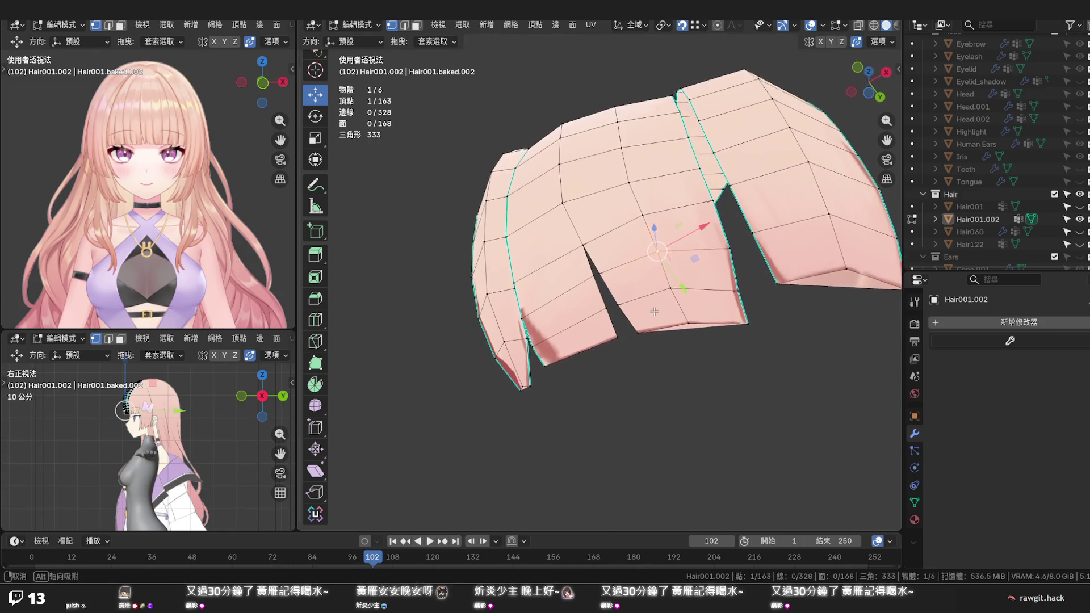
# In front orthographic view, lower three bottom tip vertices slightly to match the reference bangs
pyautogui.press('KP_1')
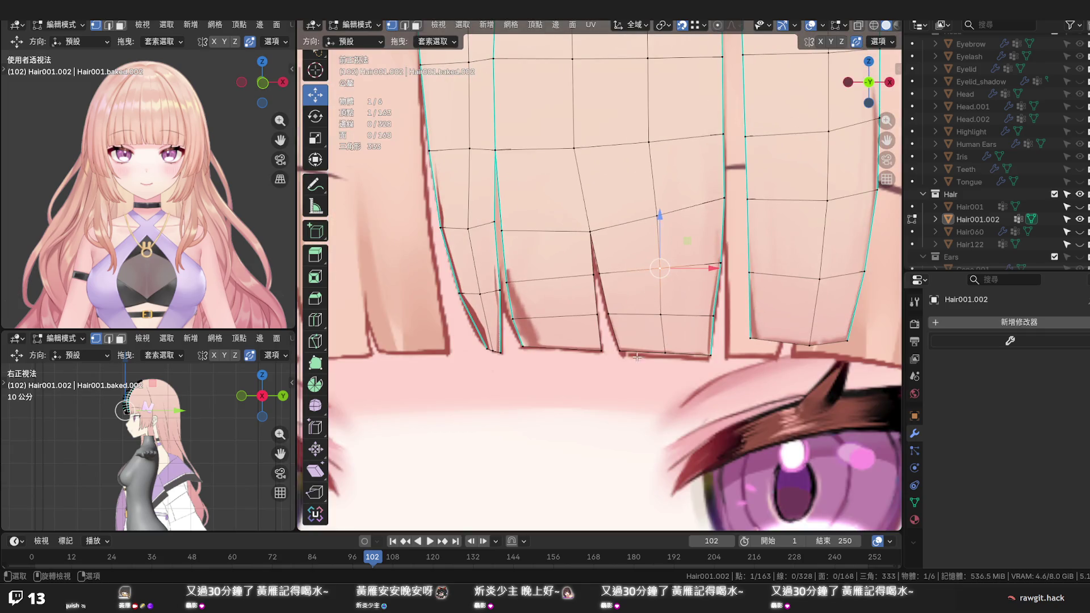
pyautogui.scroll(2, 637, 355)
pyautogui.click(635, 350)
pyautogui.moveTo(630, 344); pyautogui.dragTo(630, 348)
pyautogui.click(760, 390)
pyautogui.moveTo(761, 349); pyautogui.dragTo(762, 358)
pyautogui.click(693, 390)
pyautogui.moveTo(693, 346); pyautogui.dragTo(693, 368)
# Nudge a tip-edge vertex along X and slide the vertex above along its edge by factor 0.117
pyautogui.click(773, 261)
pyautogui.moveTo(790, 262); pyautogui.dragTo(788, 262)
pyautogui.scroll(-3, 589, 280)
pyautogui.scroll(-1, 589, 280)
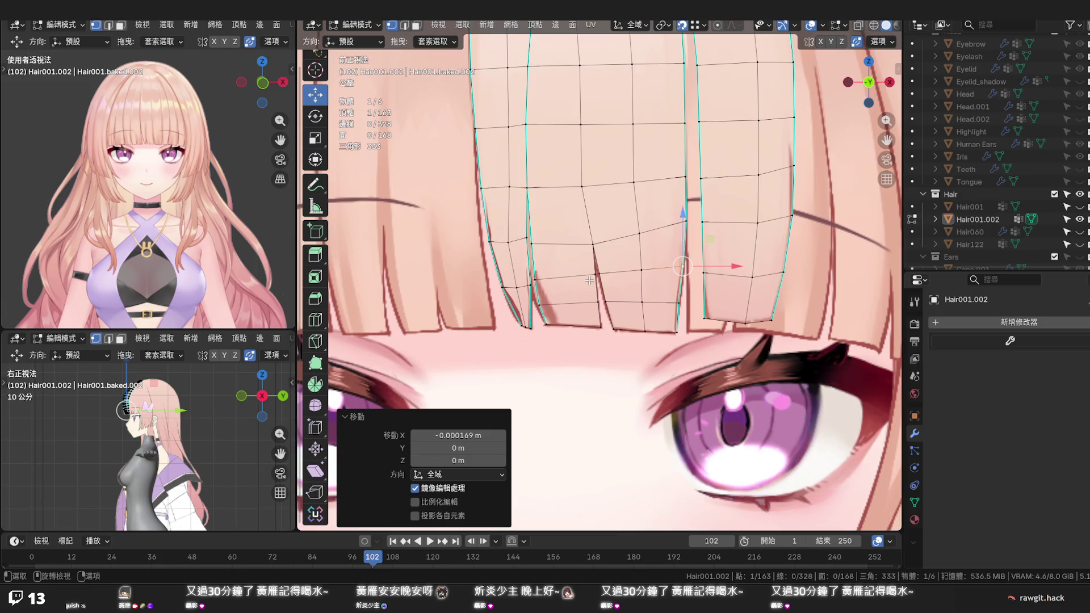
pyautogui.click(686, 221)
pyautogui.press('g')
pyautogui.press('g')
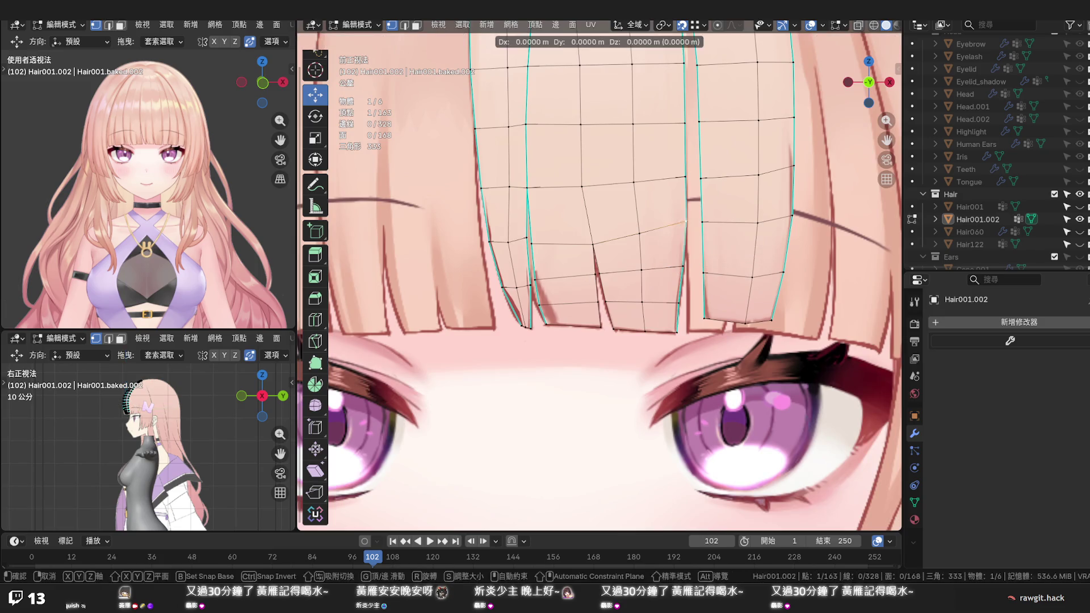
pyautogui.click(683, 233)
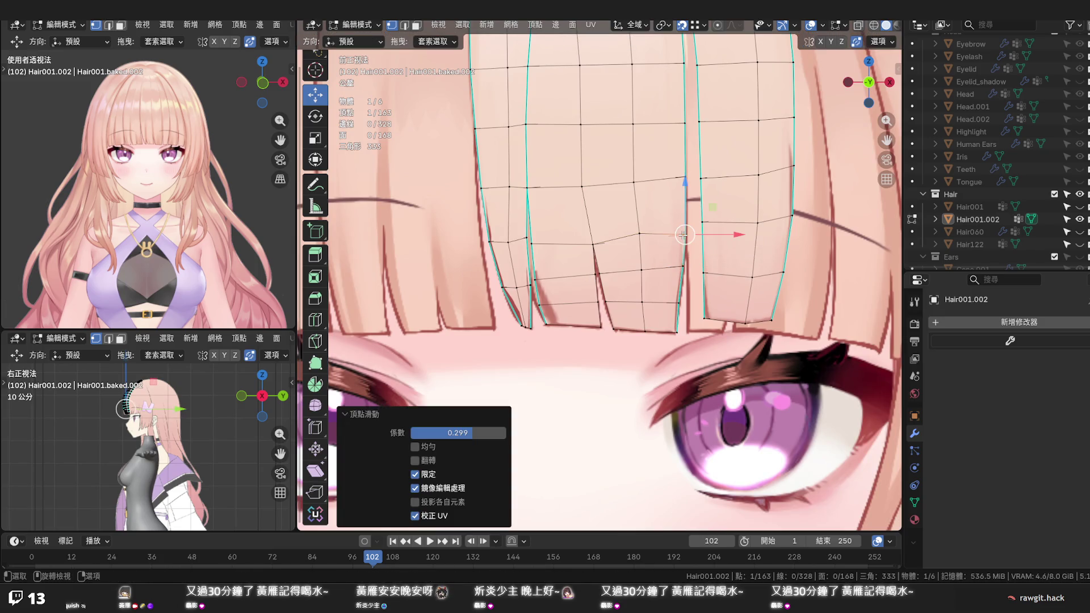
pyautogui.press('g')
pyautogui.press('g')
pyautogui.click(639, 237)
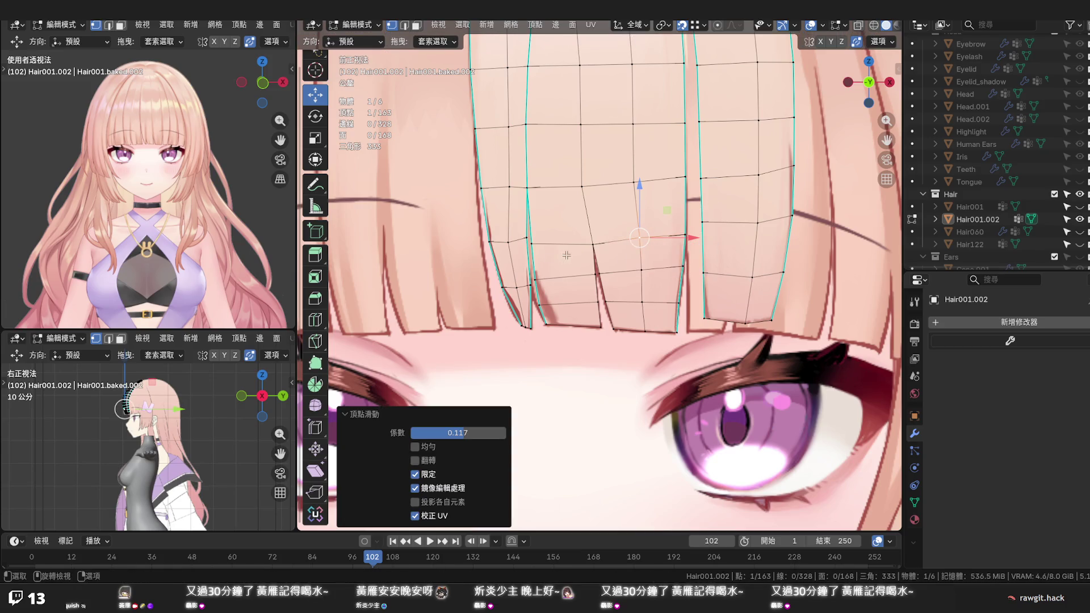
pyautogui.scroll(2, 543, 261)
pyautogui.moveTo(540, 266)
pyautogui.keyDown('shift'); pyautogui.mouseDown(button='middle')
pyautogui.moveTo(621, 298)
pyautogui.moveTo(599, 165)
pyautogui.moveTo(600, 91)
pyautogui.moveTo(595, 262)
pyautogui.mouseUp(button='middle'); pyautogui.keyUp('shift')
pyautogui.scroll(2, 623, 301)
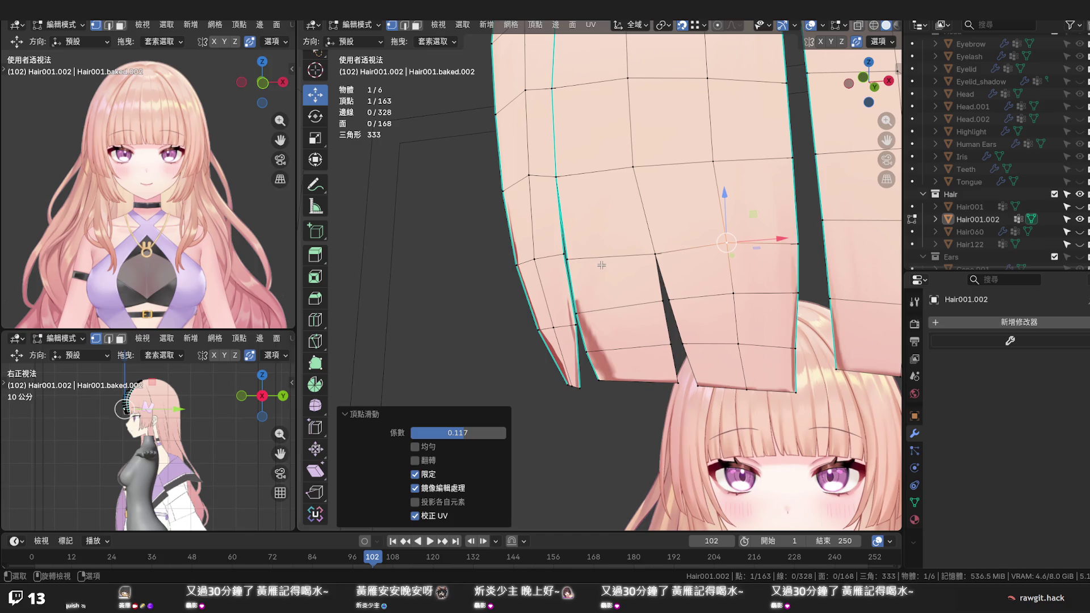
# Trace a knife cut across the strand through its vertices and a mid-strand edge point
pyautogui.scroll(-5, 602, 265)
pyautogui.moveTo(602, 264); pyautogui.dragTo(613, 266, button='middle')
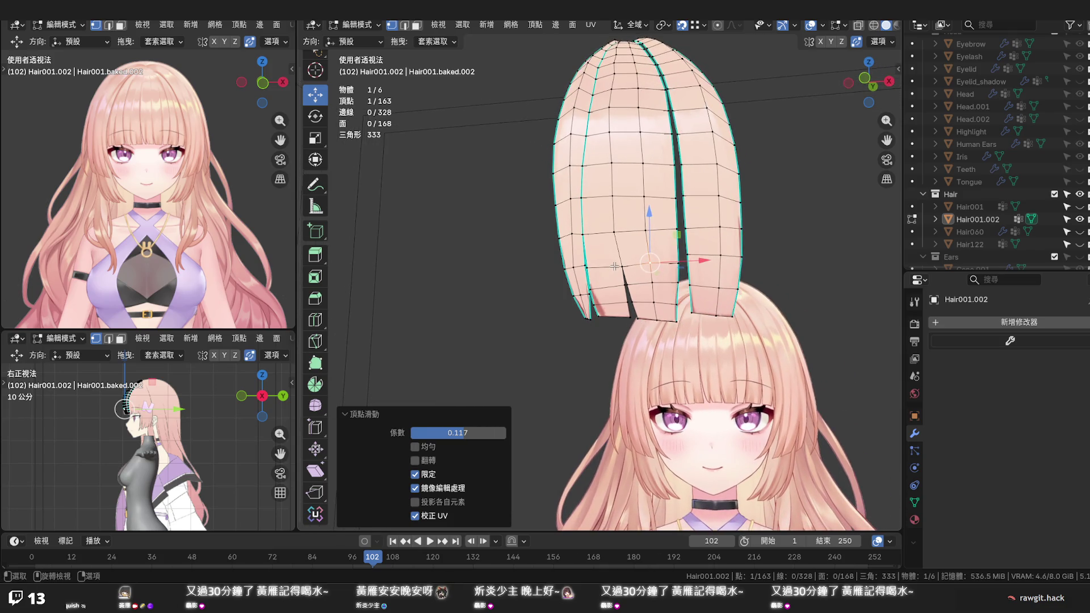
pyautogui.scroll(2, 614, 266)
pyautogui.scroll(-3, 614, 266)
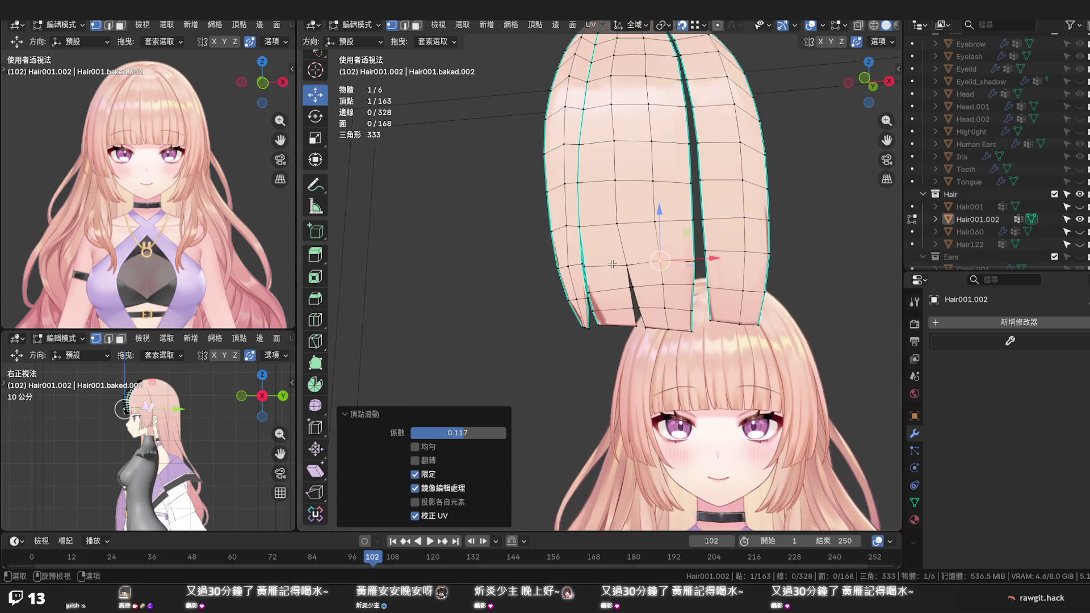
pyautogui.scroll(2, 612, 264)
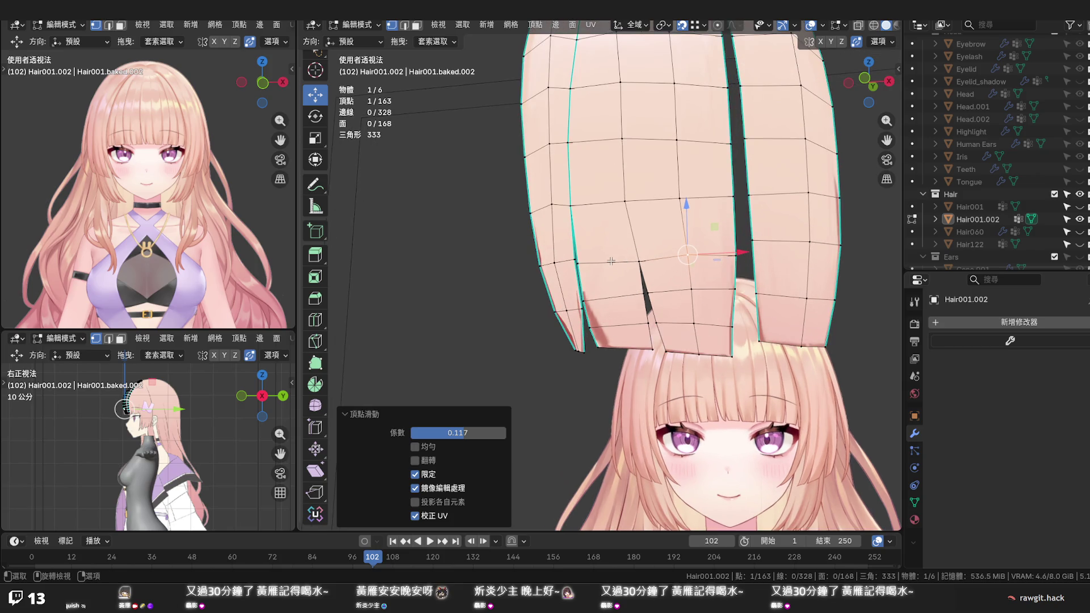
pyautogui.scroll(2, 611, 260)
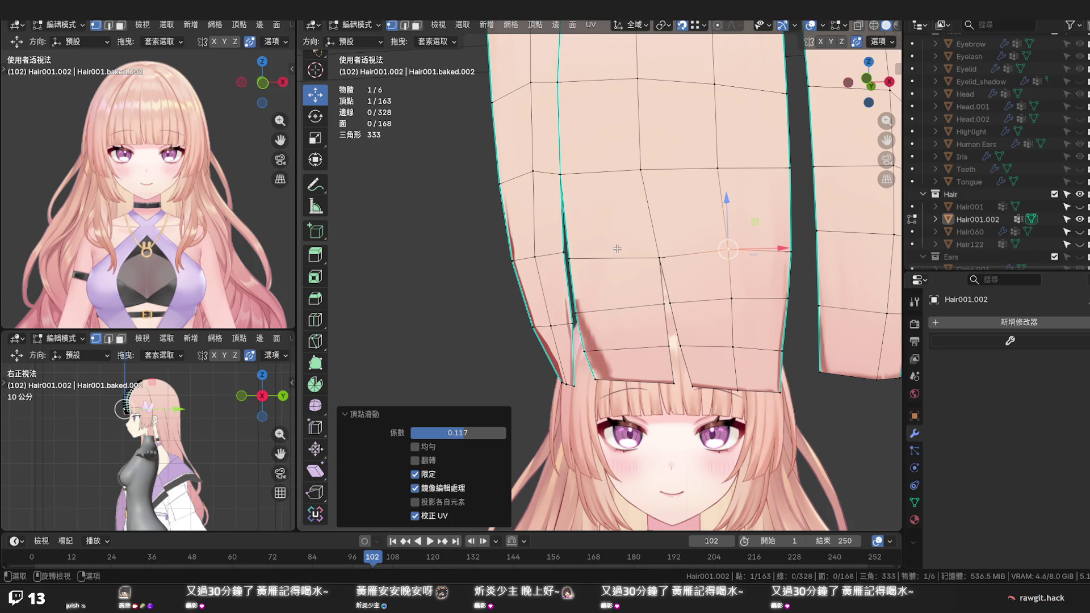
pyautogui.press('k')
pyautogui.click(640, 169)
pyautogui.click(613, 259)
pyautogui.click(560, 174)
pyautogui.click(612, 259)
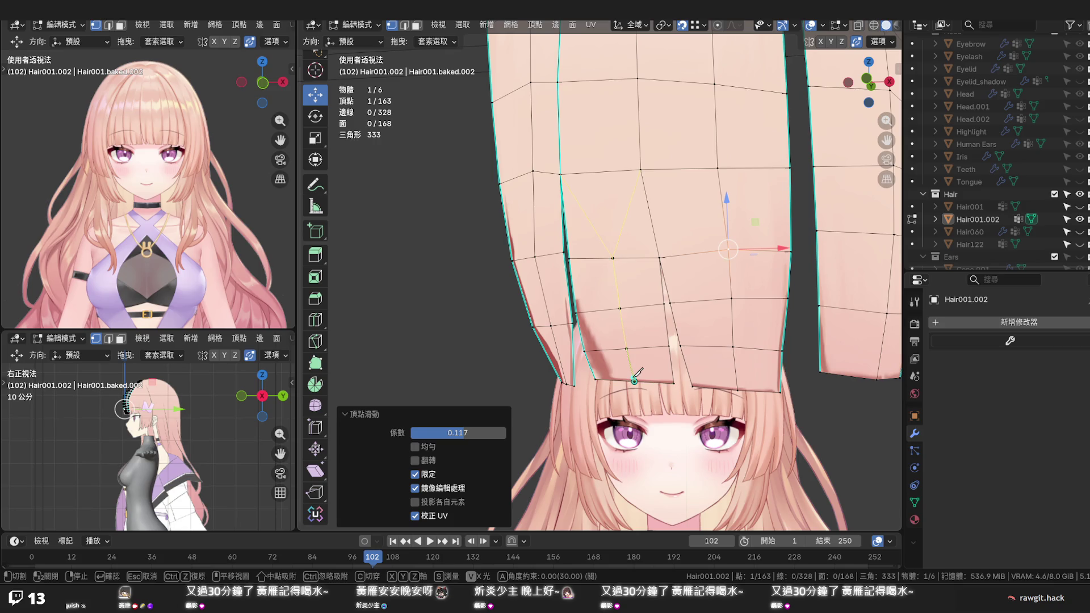
# Commit the knife cut, select the vertex path to the bottom edge, enable proportional editing, disable snapping
pyautogui.press('Return')
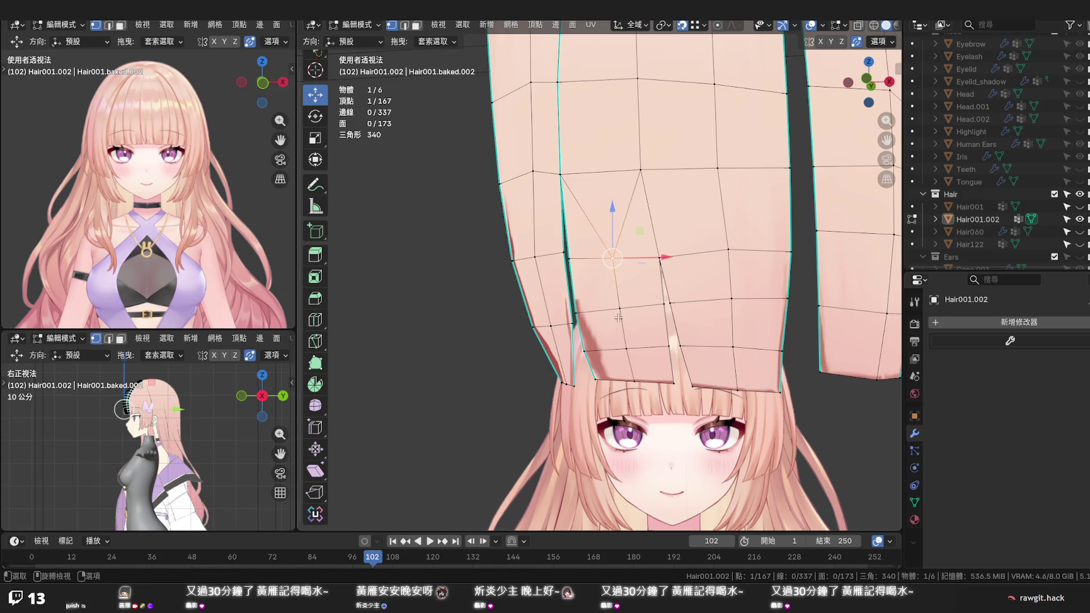
pyautogui.keyDown('ctrl'); pyautogui.click(631, 379); pyautogui.keyUp('ctrl')
pyautogui.moveTo(631, 379)
pyautogui.mouseDown(button='middle')
pyautogui.moveTo(560, 390)
pyautogui.moveTo(629, 330)
pyautogui.mouseUp(button='middle')
pyautogui.moveTo(648, 314); pyautogui.dragTo(621, 317)
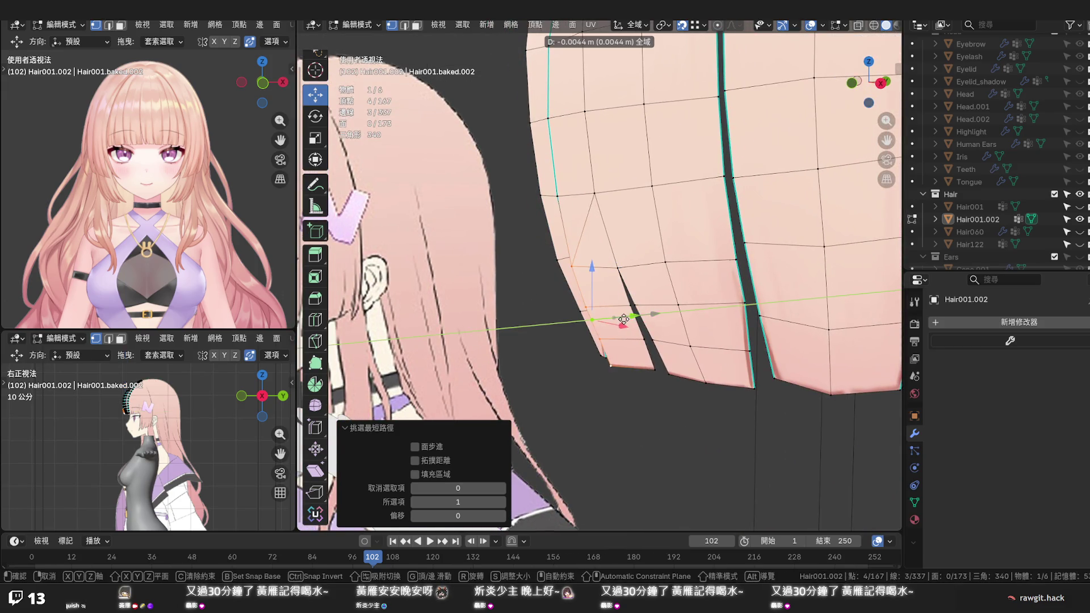
pyautogui.hotkey('ctrl', 'z')
pyautogui.hotkey('shift', 'Tab')
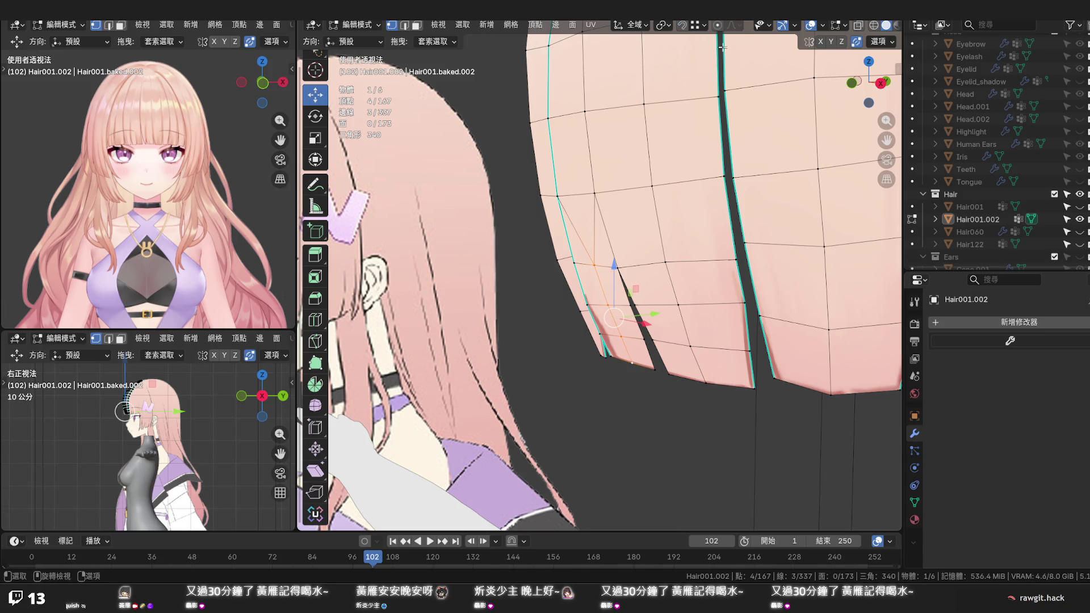
pyautogui.click(718, 27)
# Push the selected vertices back along Y by −0.001456 m with smooth falloff, then deselect
pyautogui.moveTo(653, 314); pyautogui.dragTo(646, 317)
pyautogui.moveTo(646, 317)
pyautogui.mouseDown(button='middle')
pyautogui.moveTo(720, 161)
pyautogui.moveTo(681, 256)
pyautogui.mouseUp(button='middle')
pyautogui.scroll(5, 653, 329)
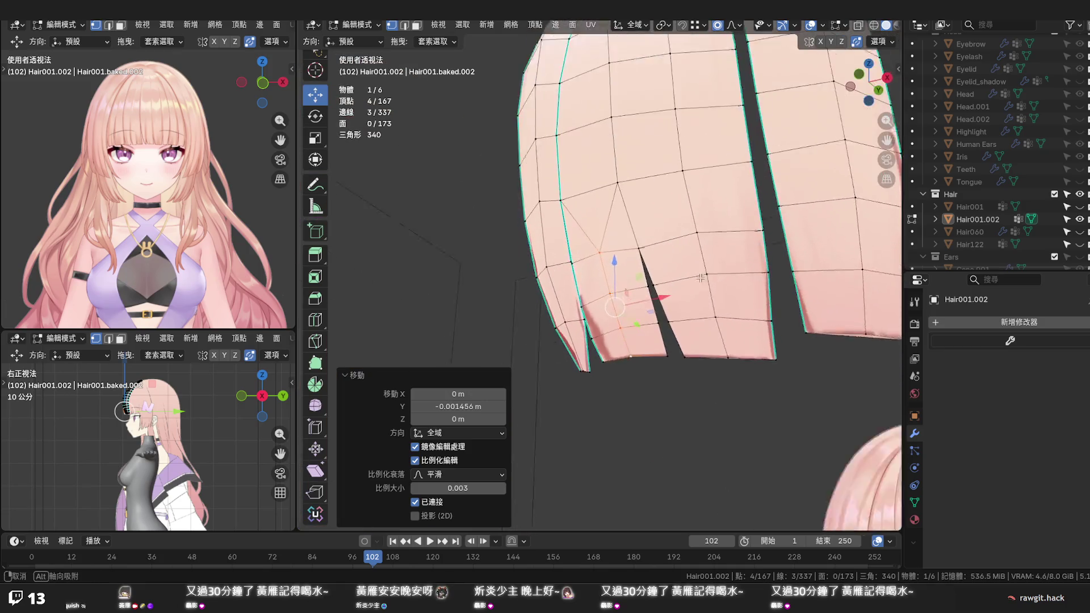
pyautogui.scroll(-3, 646, 311)
pyautogui.moveTo(646, 310)
pyautogui.mouseDown(button='middle')
pyautogui.moveTo(728, 262)
pyautogui.moveTo(659, 386)
pyautogui.moveTo(711, 253)
pyautogui.moveTo(857, 282)
pyautogui.moveTo(502, 336)
pyautogui.moveTo(577, 323)
pyautogui.moveTo(573, 314)
pyautogui.mouseUp(button='middle')
pyautogui.click(659, 386)
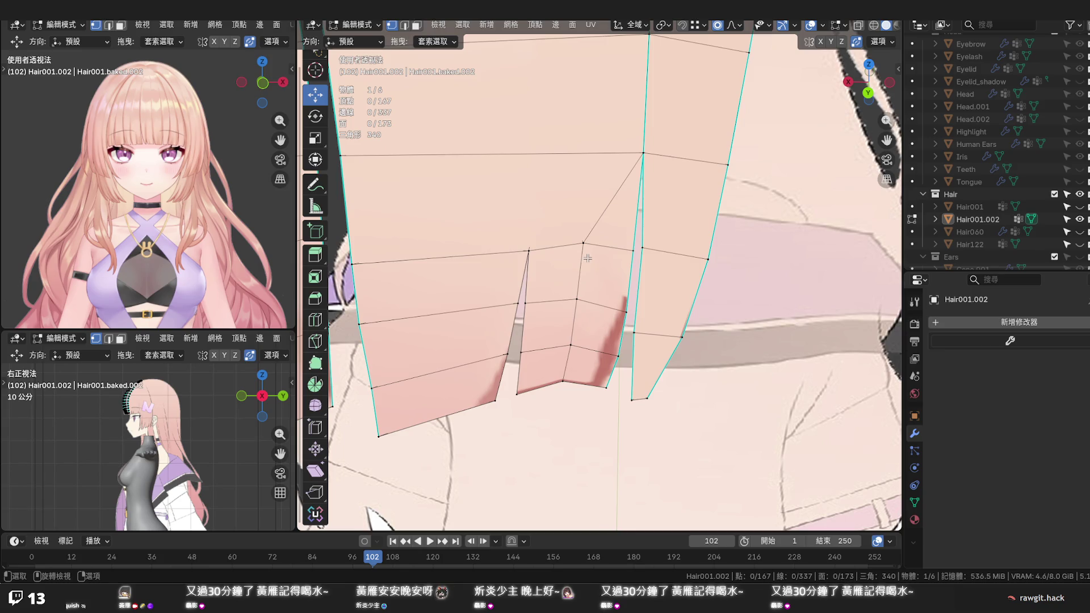
pyautogui.moveTo(582, 257)
pyautogui.mouseDown(button='middle')
pyautogui.moveTo(559, 170)
pyautogui.moveTo(563, 188)
pyautogui.mouseUp(button='middle')
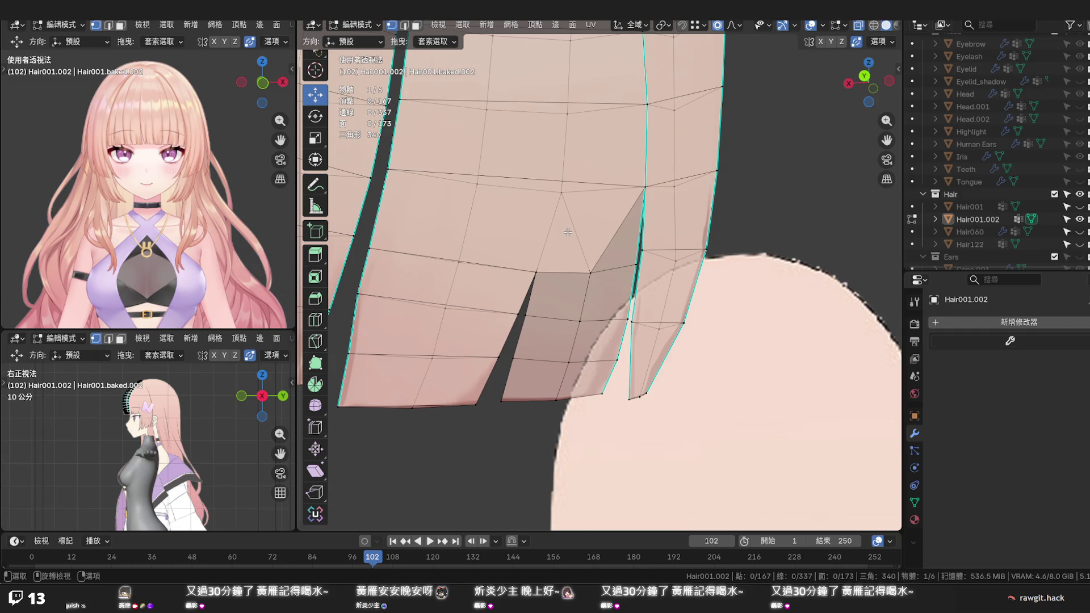
pyautogui.moveTo(574, 257); pyautogui.dragTo(611, 308, button='middle')
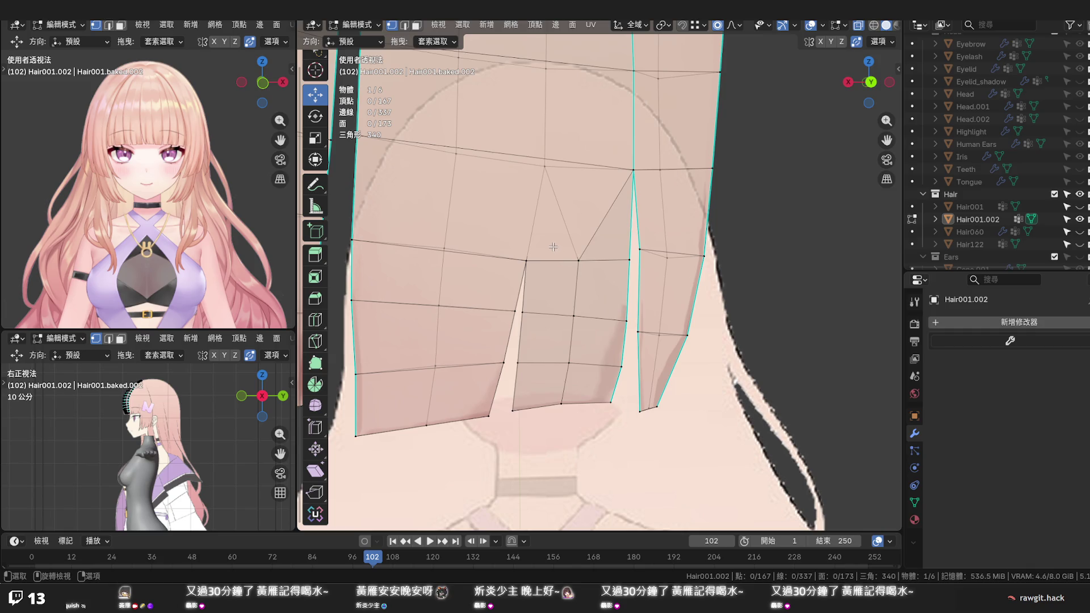
# Knife-cut across the notch from its upper vertex to the vertex on the upper edge
pyautogui.press('k')
pyautogui.click(526, 260)
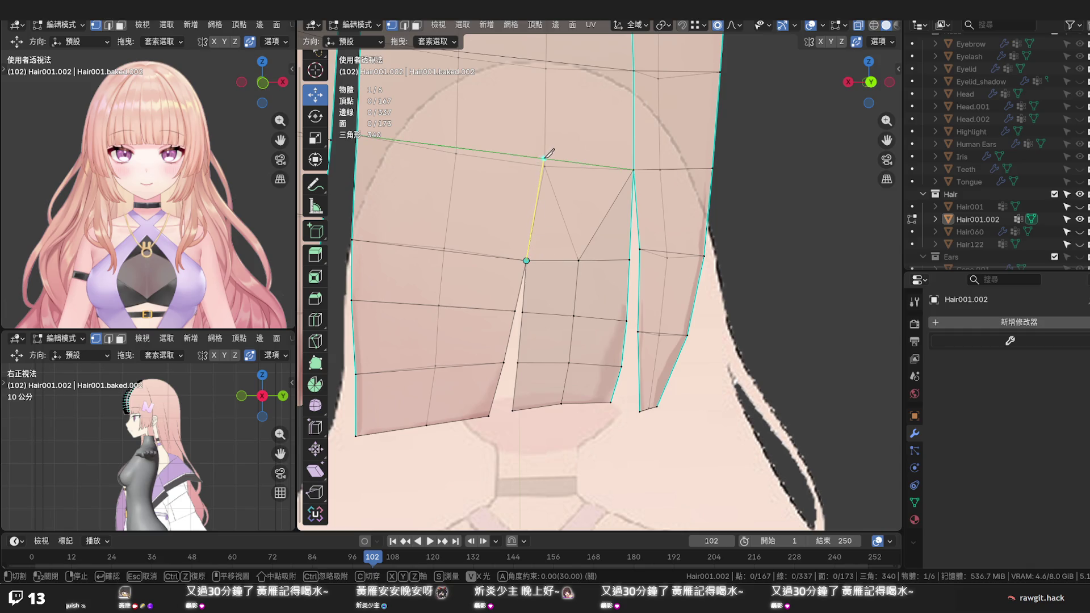
pyautogui.click(544, 159)
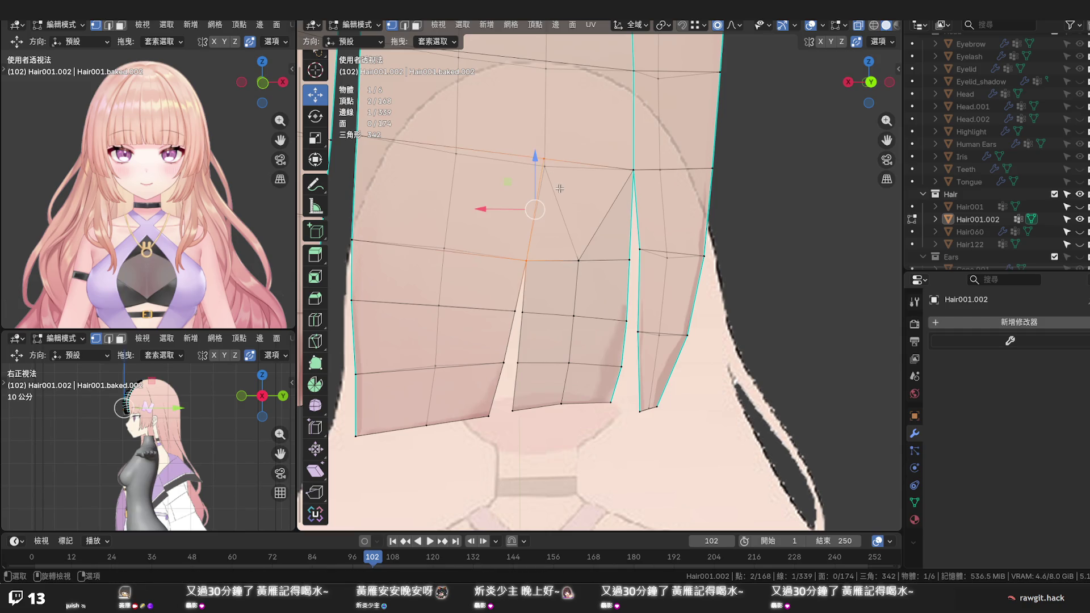
pyautogui.press('Return')
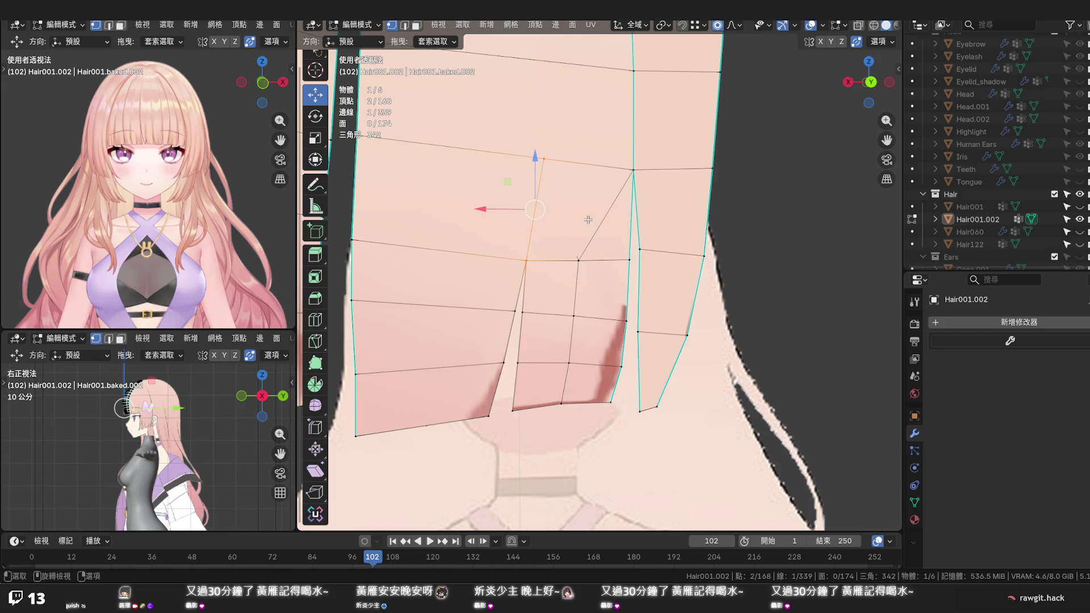
# Select the faces and vertical edge at the strand split to inspect them
pyautogui.press('3')
pyautogui.click(588, 219)
pyautogui.press('x')
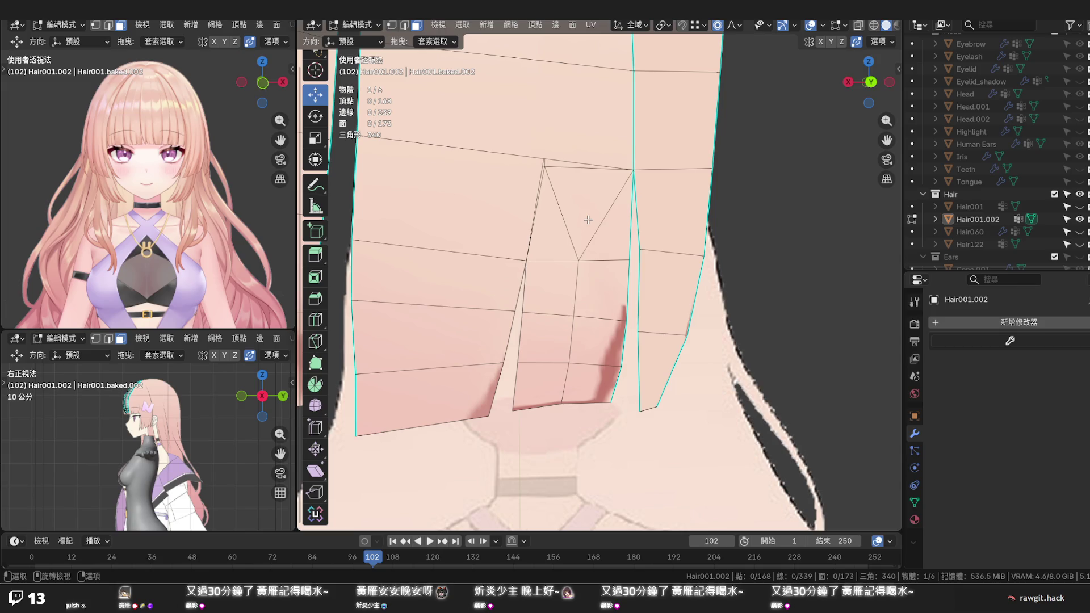
pyautogui.scroll(1, 588, 219)
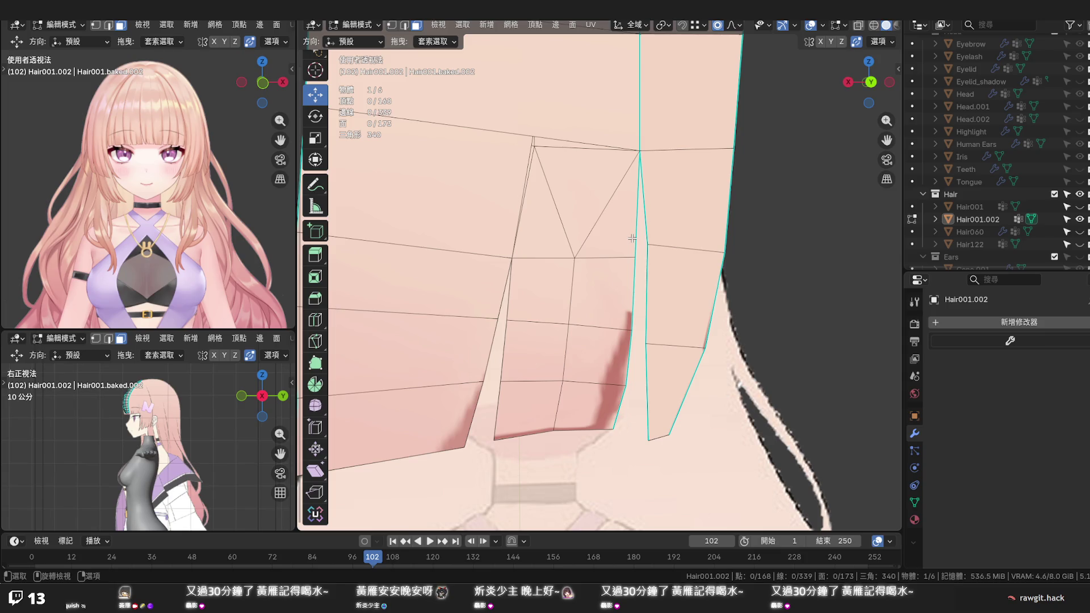
pyautogui.click(634, 240)
pyautogui.press('2')
pyautogui.click(633, 236)
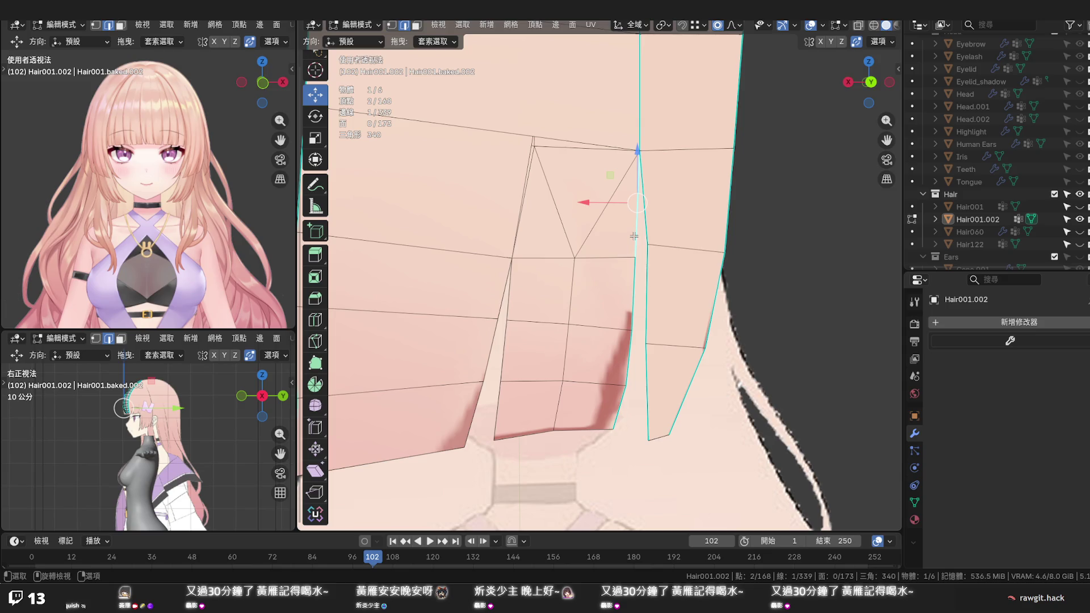
pyautogui.moveTo(601, 237)
pyautogui.mouseDown(button='middle')
pyautogui.moveTo(357, 244)
pyautogui.moveTo(379, 245)
pyautogui.moveTo(384, 265)
pyautogui.moveTo(624, 258)
pyautogui.mouseUp(button='middle')
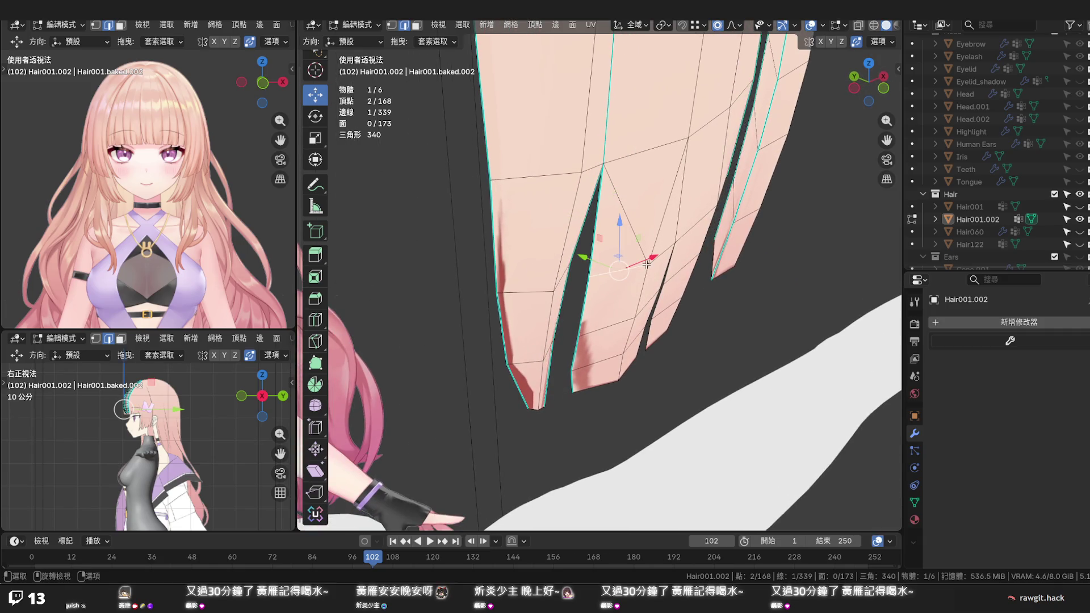
# Move the single vertex at the split slightly back along Y
pyautogui.press('1')
pyautogui.click(648, 264)
pyautogui.moveTo(626, 248); pyautogui.dragTo(627, 251)
pyautogui.moveTo(628, 250)
pyautogui.mouseDown(button='middle')
pyautogui.moveTo(698, 280)
pyautogui.moveTo(830, 262)
pyautogui.moveTo(301, 243)
pyautogui.mouseUp(button='middle')
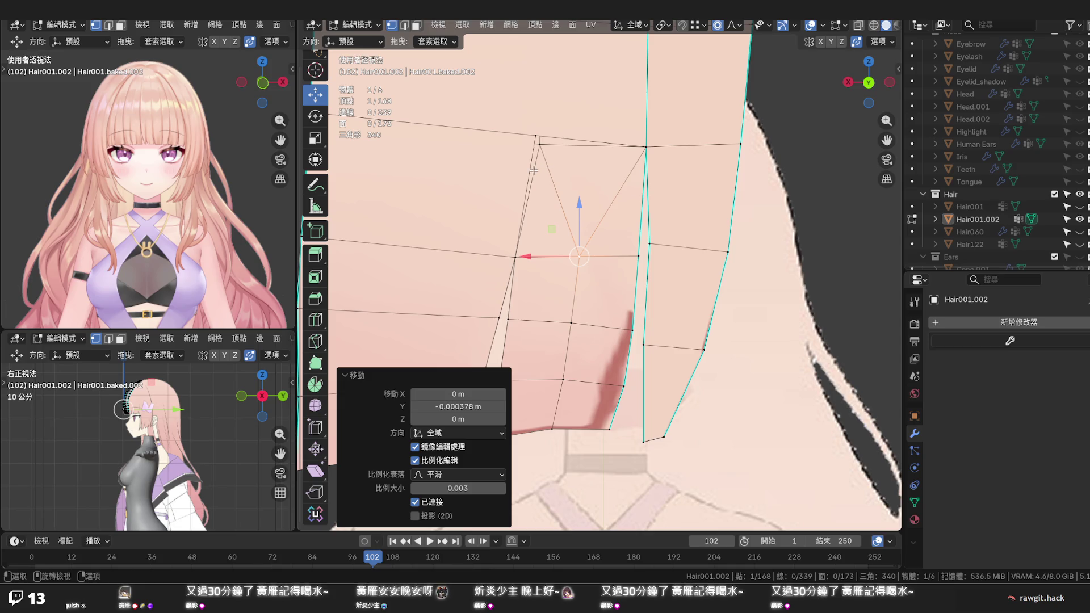
# Fill a quad face between three edges around the gap
pyautogui.press('2')
pyautogui.click(531, 169)
pyautogui.keyDown('shift'); pyautogui.click(570, 142); pyautogui.keyUp('shift')
pyautogui.keyDown('shift'); pyautogui.click(642, 193); pyautogui.keyUp('shift')
pyautogui.press('f')
# Add extra edges toward the strand's bottom with J and Shift+R, then turn off see-through display
pyautogui.click(568, 277)
pyautogui.moveTo(568, 277)
pyautogui.mouseDown(button='middle')
pyautogui.moveTo(564, 203)
pyautogui.moveTo(562, 222)
pyautogui.mouseUp(button='middle')
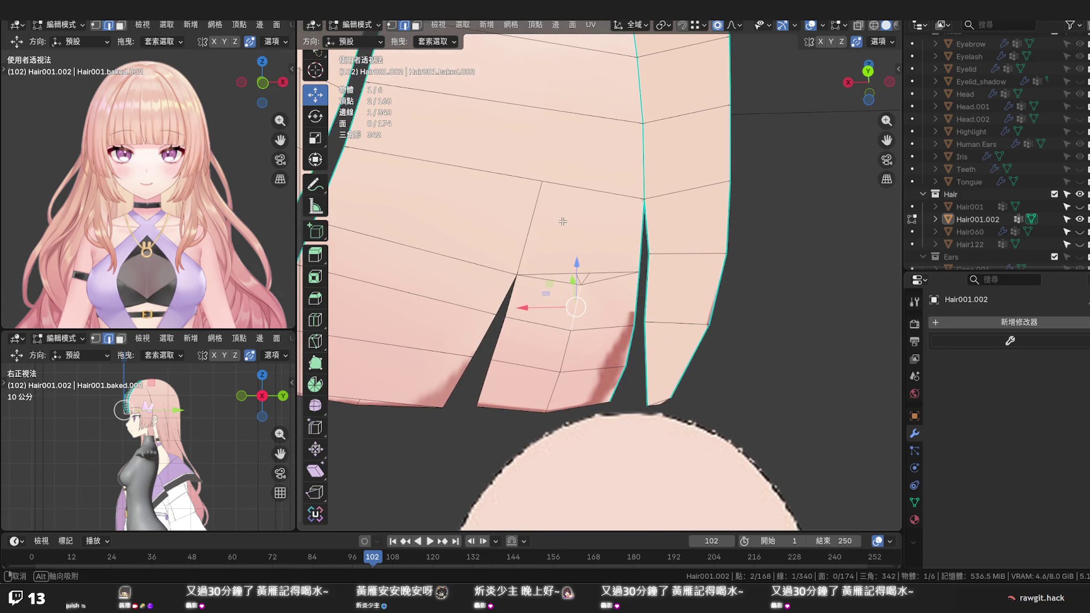
pyautogui.moveTo(563, 221); pyautogui.dragTo(562, 222, button='middle')
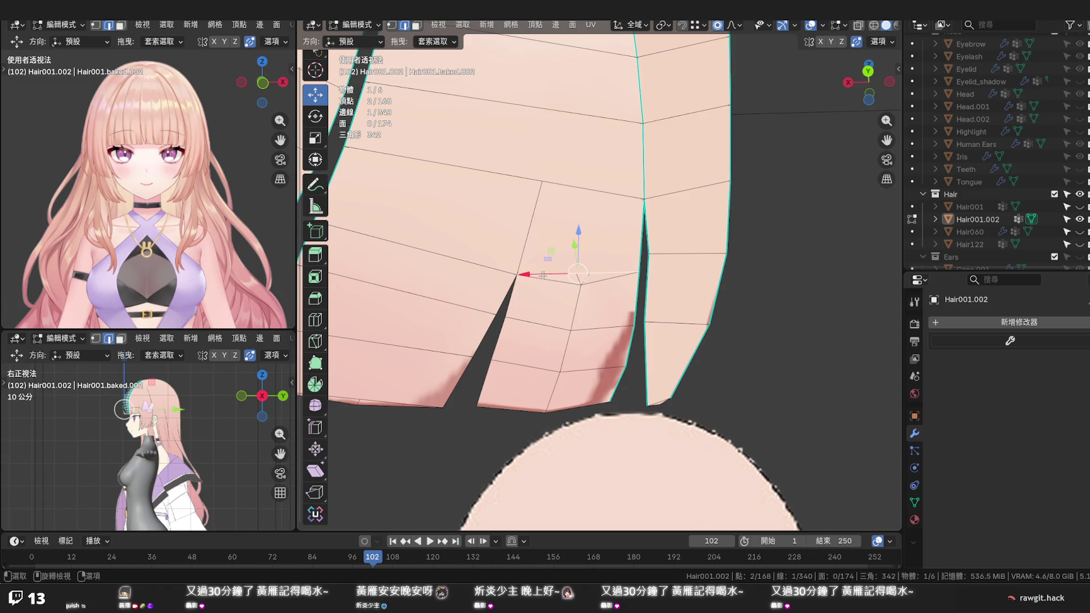
pyautogui.press('j')
pyautogui.hotkey('shift', 'r')
pyautogui.hotkey('shift', 'r')
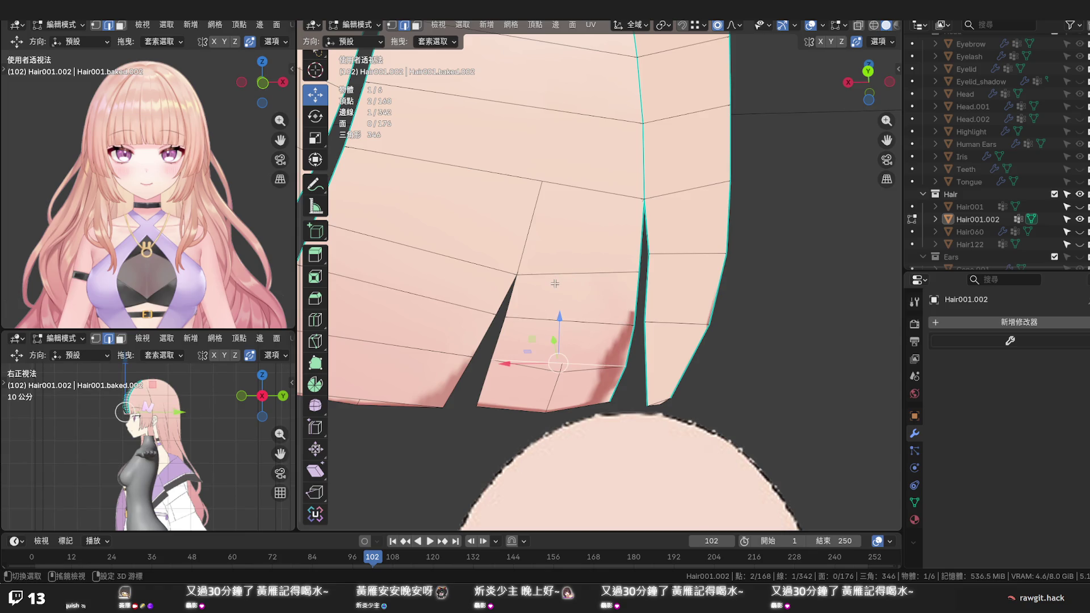
pyautogui.click(773, 300)
pyautogui.moveTo(773, 299)
pyautogui.mouseDown(button='middle')
pyautogui.moveTo(737, 308)
pyautogui.moveTo(646, 371)
pyautogui.moveTo(621, 232)
pyautogui.mouseUp(button='middle')
pyautogui.scroll(2, 622, 232)
pyautogui.scroll(4, 586, 217)
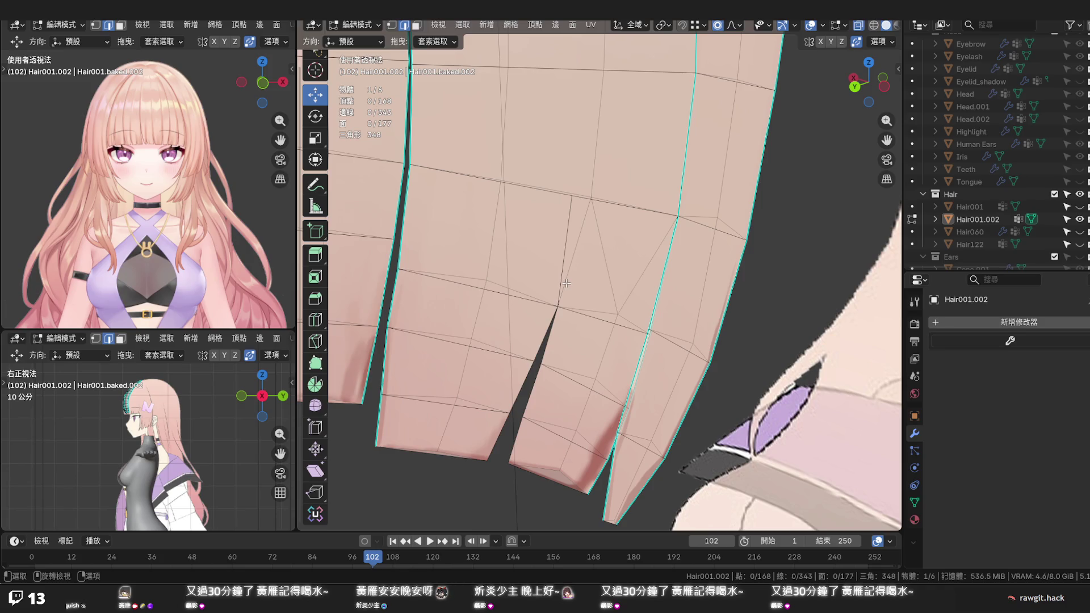
pyautogui.hotkey('alt', 'z')
pyautogui.press('k')
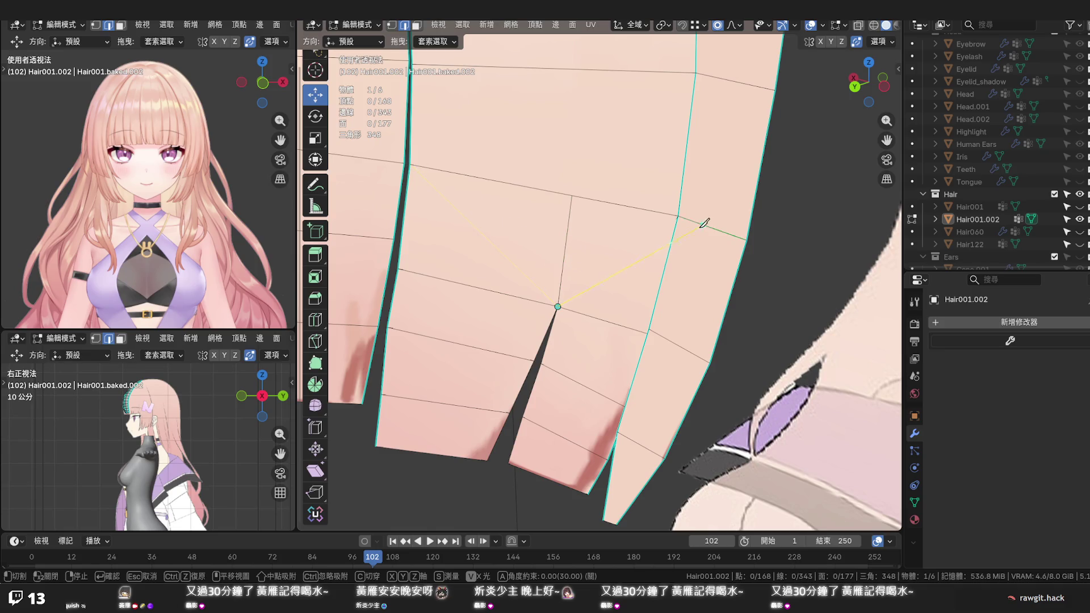
# Finish the diagonal knife cut at the right vertex and dissolve the redundant vertical edge
pyautogui.click(678, 216)
pyautogui.press('Return')
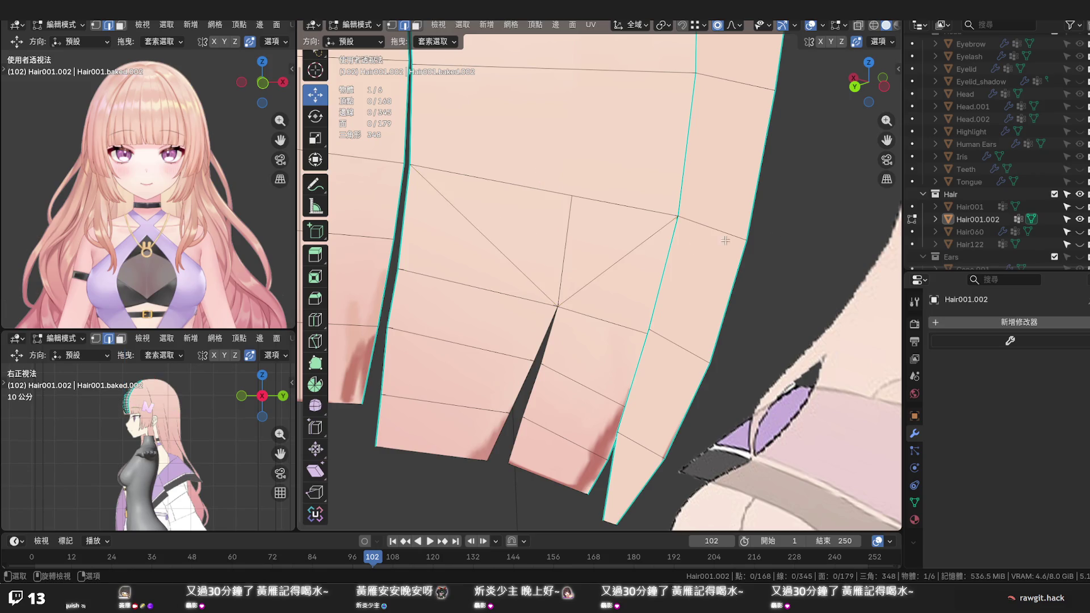
pyautogui.click(564, 240)
pyautogui.rightClick(564, 239)
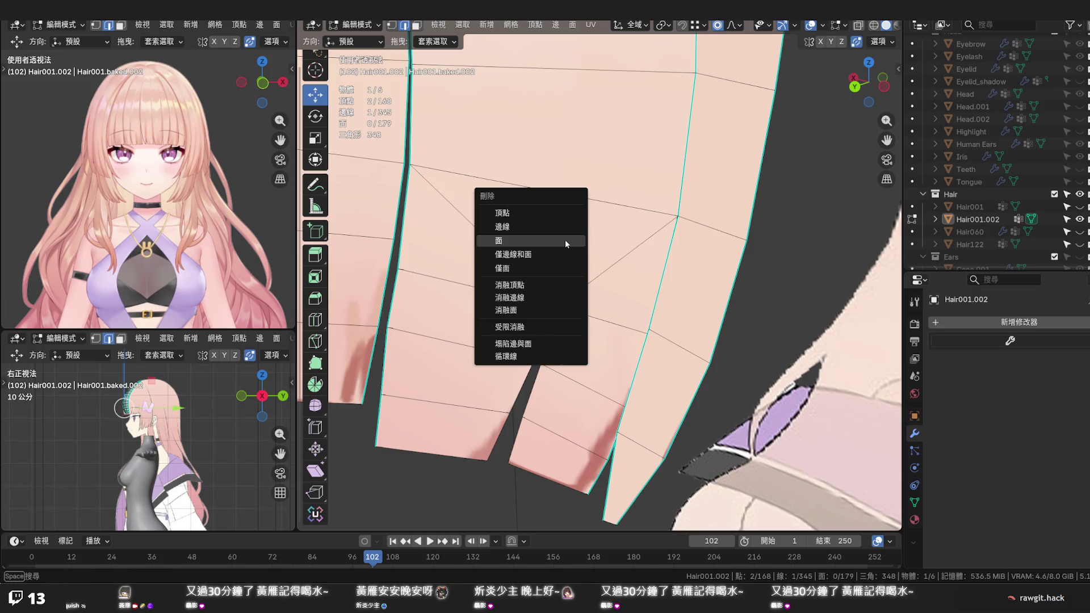
pyautogui.press('Escape')
pyautogui.rightClick(565, 240)
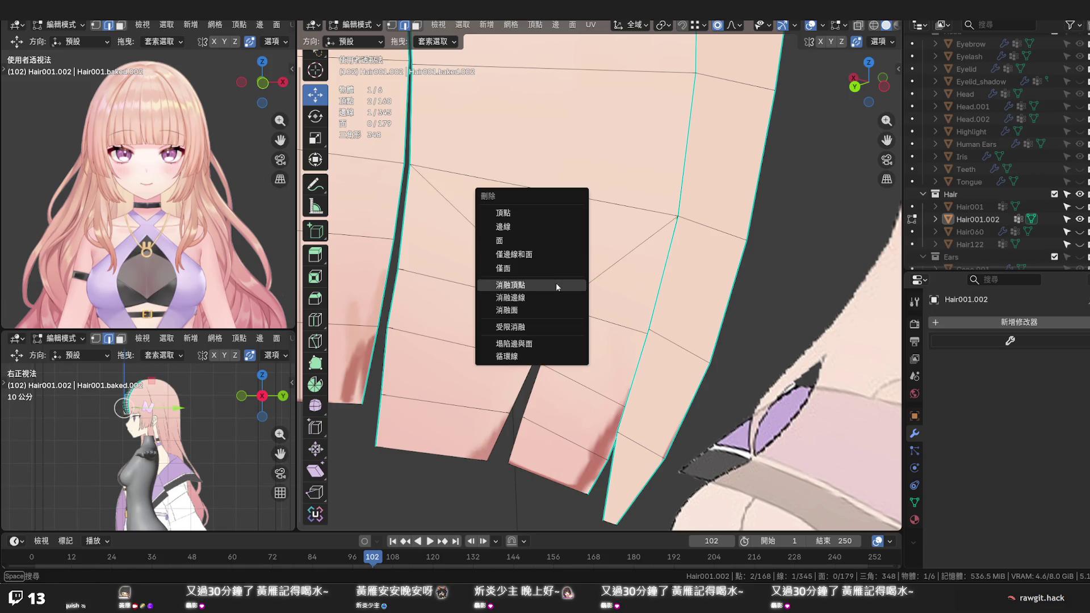
pyautogui.click(552, 290)
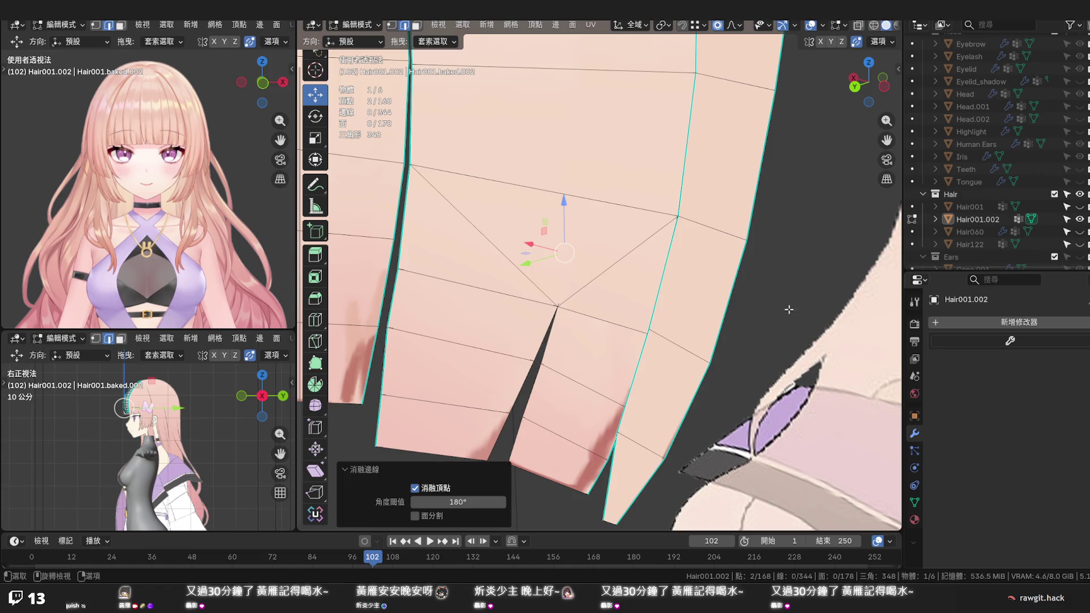
# With see-through display on, move a vertex near the strand tip back 0.000619 m along Y
pyautogui.click(788, 309)
pyautogui.moveTo(788, 309)
pyautogui.mouseDown(button='middle')
pyautogui.moveTo(698, 294)
pyautogui.moveTo(738, 276)
pyautogui.moveTo(590, 283)
pyautogui.moveTo(620, 286)
pyautogui.moveTo(638, 170)
pyautogui.moveTo(721, 272)
pyautogui.mouseUp(button='middle')
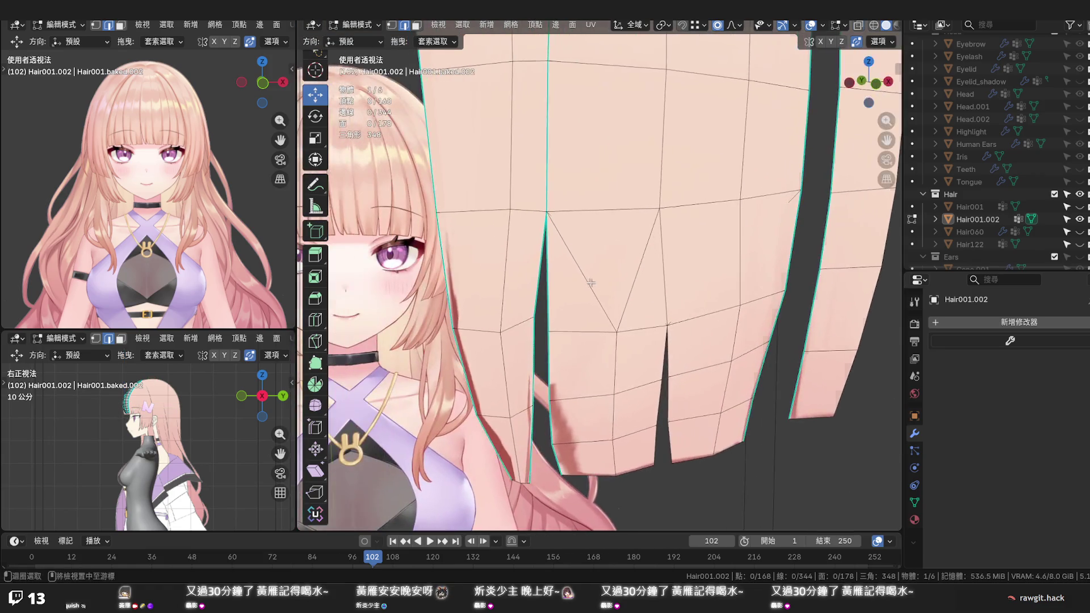
pyautogui.scroll(-2, 590, 283)
pyautogui.hotkey('alt', 'z')
pyautogui.hotkey('alt', 'z')
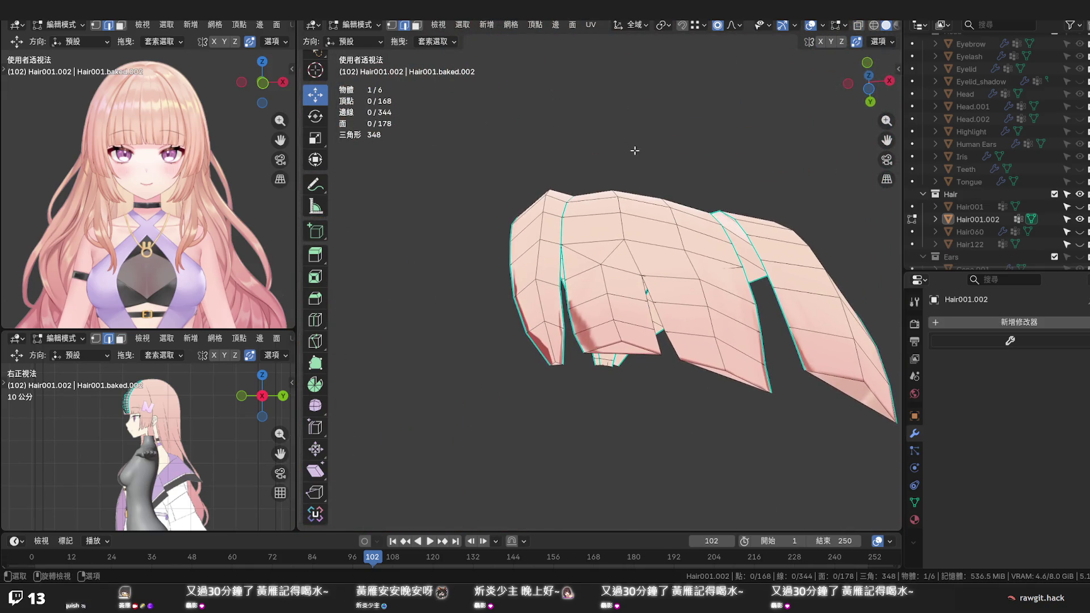
pyautogui.moveTo(743, 351)
pyautogui.mouseDown(button='middle')
pyautogui.moveTo(705, 333)
pyautogui.moveTo(725, 318)
pyautogui.moveTo(705, 359)
pyautogui.moveTo(679, 319)
pyautogui.mouseUp(button='middle')
pyautogui.scroll(5, 706, 333)
pyautogui.press('1')
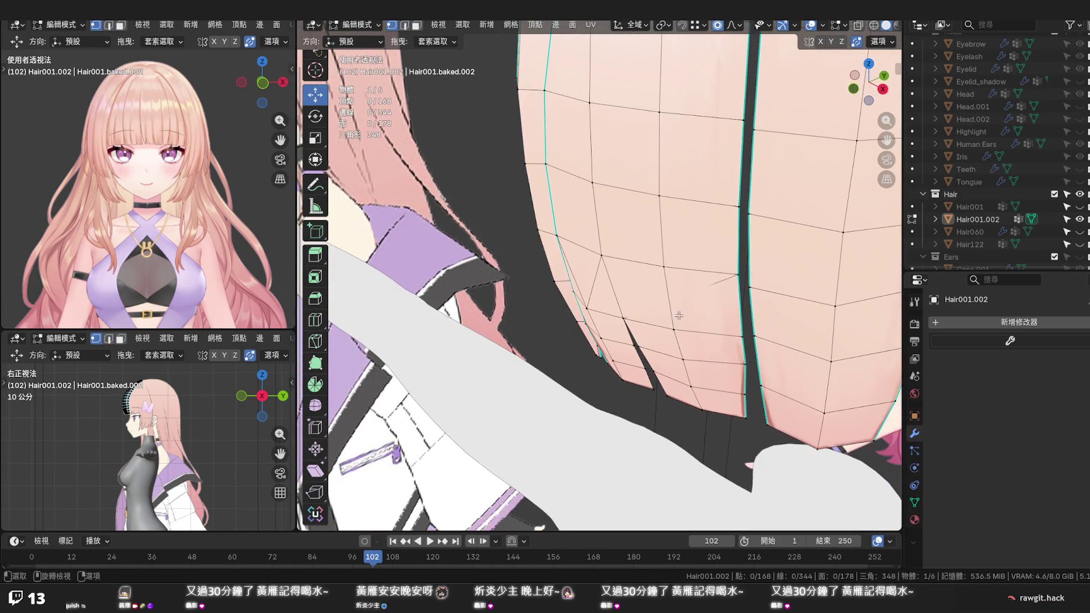
pyautogui.click(667, 266)
pyautogui.moveTo(667, 267)
pyautogui.mouseDown(button='middle')
pyautogui.moveTo(659, 238)
pyautogui.moveTo(664, 253)
pyautogui.moveTo(721, 193)
pyautogui.moveTo(757, 108)
pyautogui.moveTo(699, 227)
pyautogui.mouseUp(button='middle')
pyautogui.press('g')
pyautogui.press('y')
pyautogui.click(683, 274)
# Return to the front orthographic view and frame the bangs lower in the viewport
pyautogui.scroll(-3, 684, 274)
pyautogui.press('KP_1')
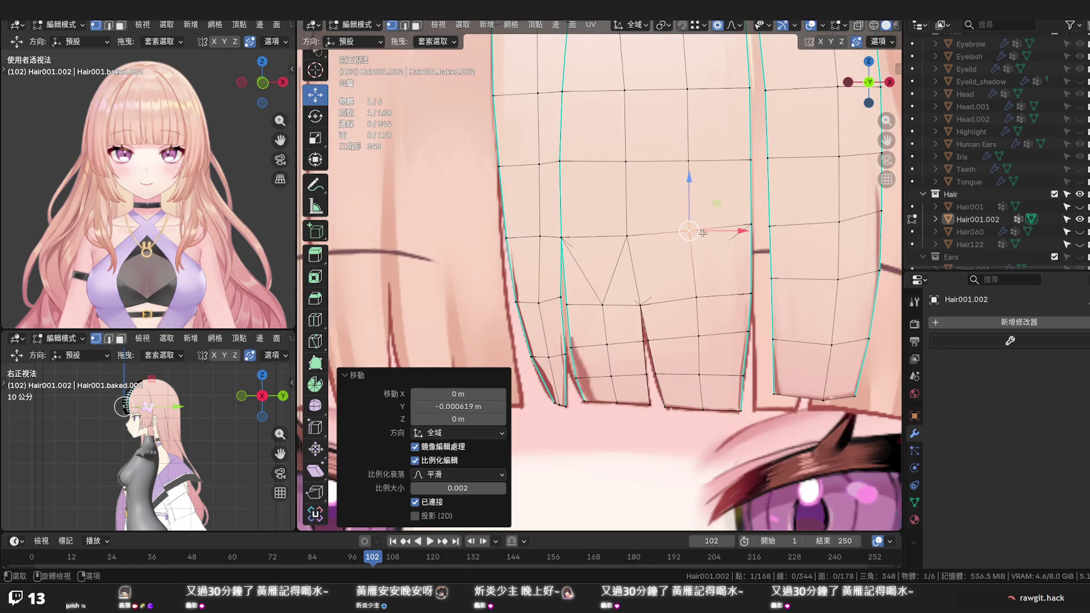
pyautogui.scroll(-2, 713, 282)
pyautogui.keyDown('shift'); pyautogui.moveTo(717, 273); pyautogui.dragTo(704, 347, button='middle'); pyautogui.keyUp('shift')
pyautogui.scroll(-4, 700, 315)
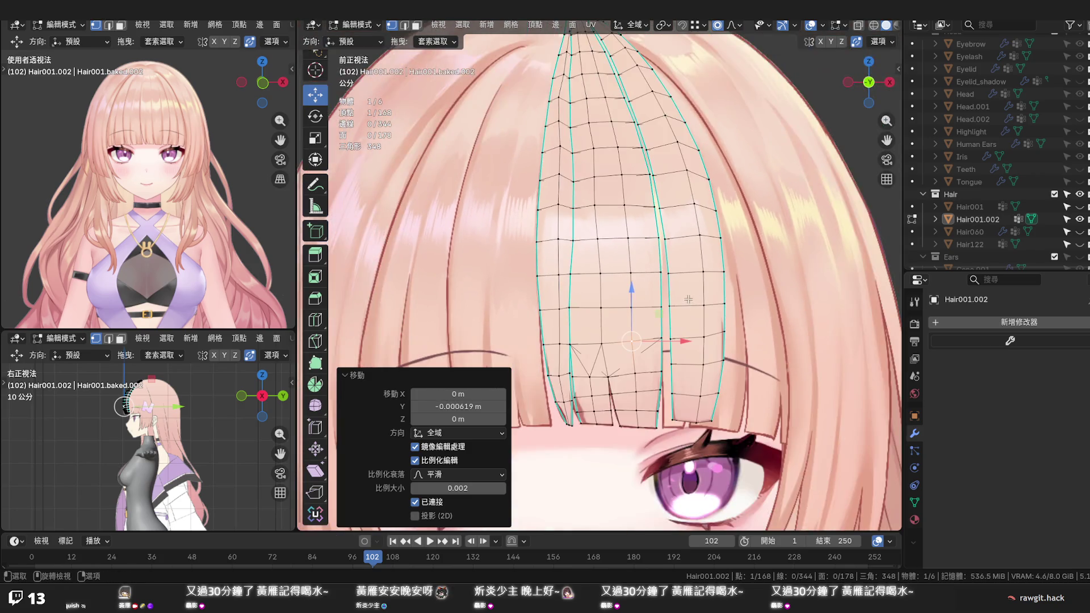
# Hide and re-show the Hair collection to compare, then trial-shift the strand's right boundary loop along X
pyautogui.scroll(2, 684, 298)
pyautogui.click(1080, 194)
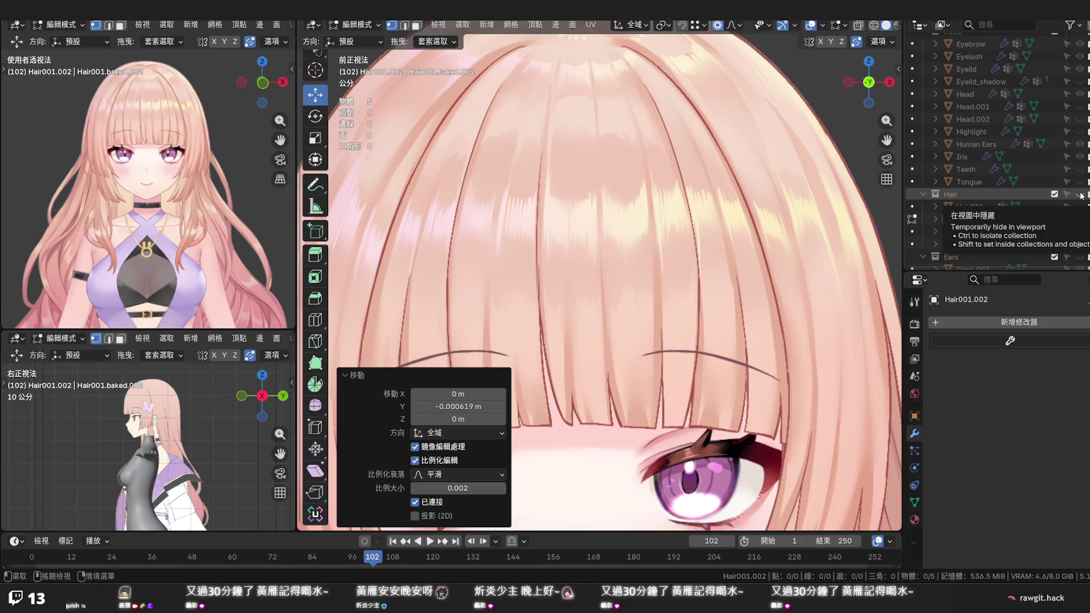
pyautogui.click(1080, 194)
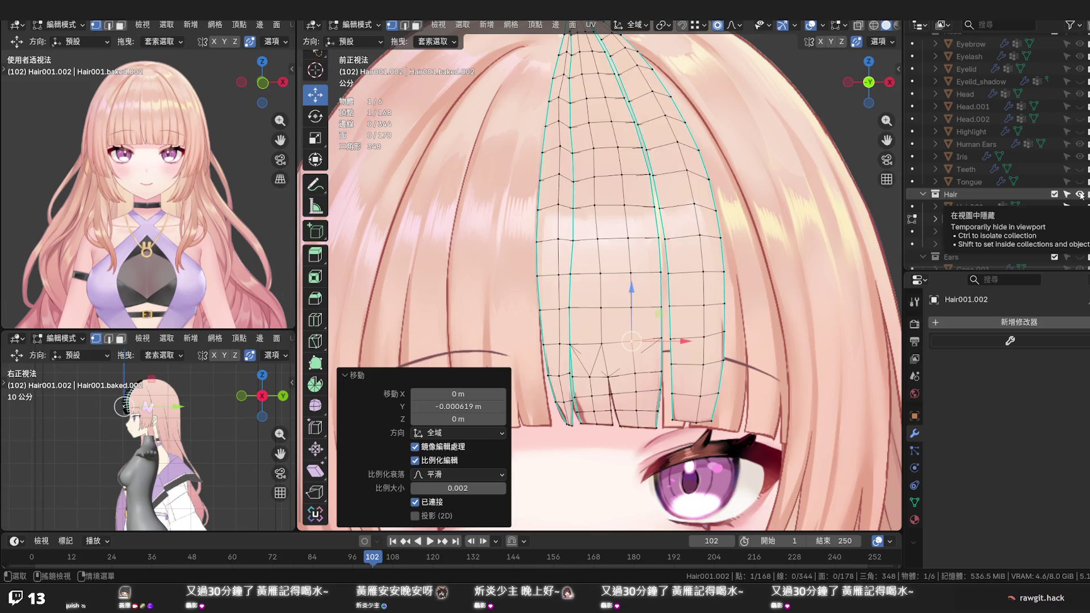
pyautogui.keyDown('alt'); pyautogui.click(723, 214); pyautogui.keyUp('alt')
pyautogui.moveTo(731, 195)
pyautogui.mouseDown()
pyautogui.moveTo(689, 190)
pyautogui.moveTo(719, 200)
pyautogui.moveTo(710, 205)
pyautogui.mouseUp()
pyautogui.scroll(-3, 689, 191)
pyautogui.scroll(-6, 718, 202)
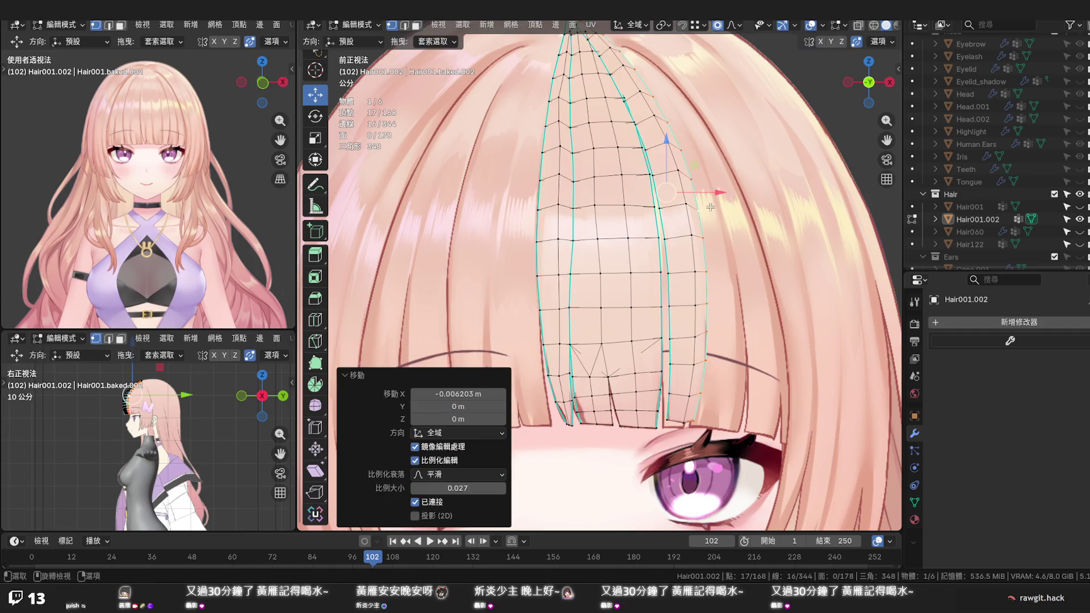
# Undo the trial shift and edge-slide the boundary loop toward its neighbour
pyautogui.hotkey('ctrl', 'z')
pyautogui.press('h')
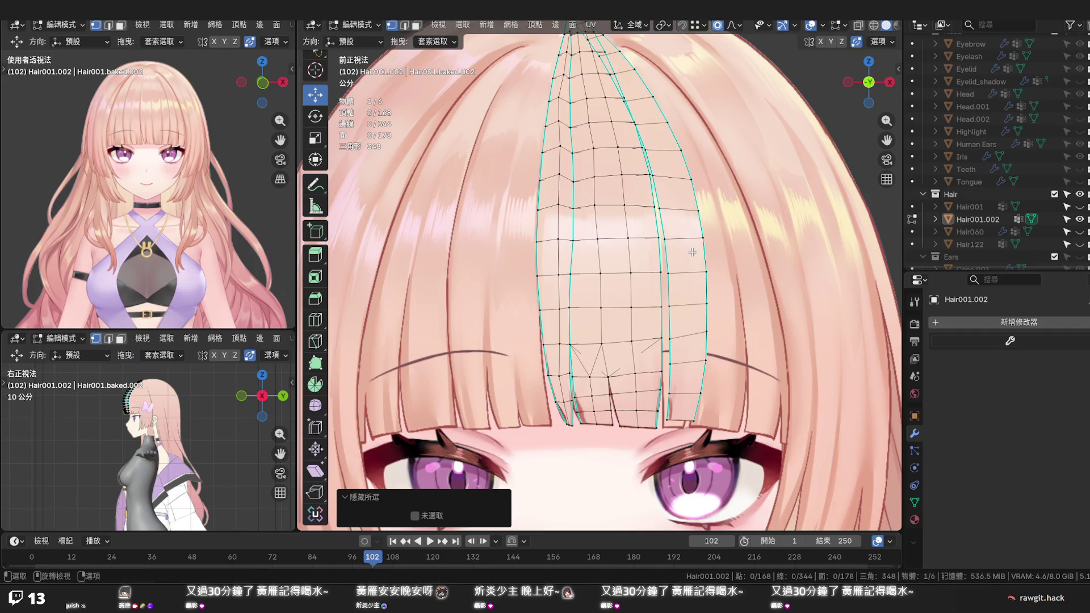
pyautogui.hotkey('ctrl', 'z')
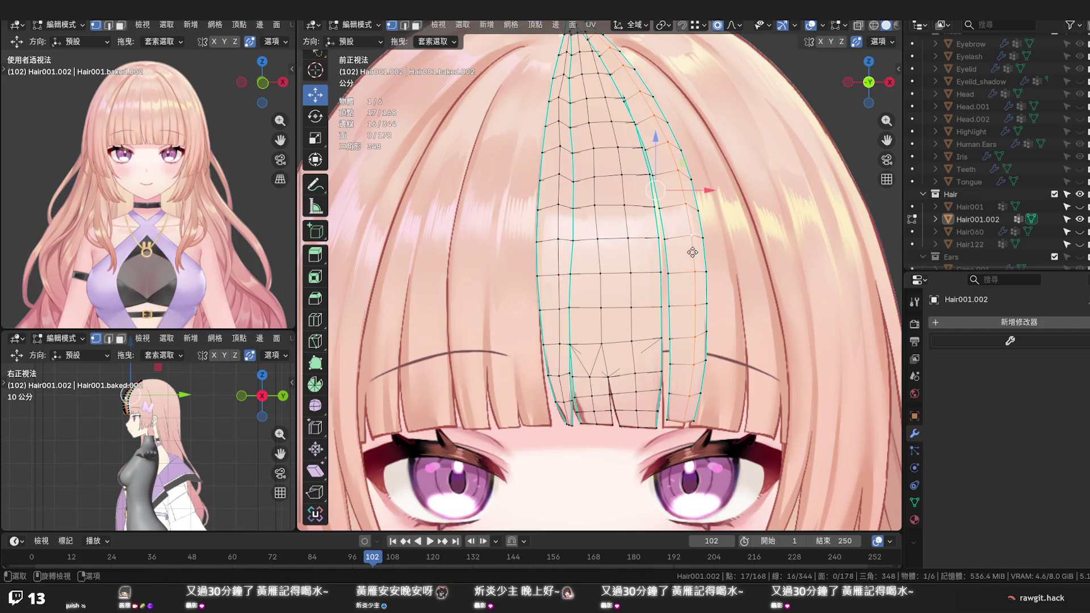
pyautogui.press('g')
pyautogui.press('g')
pyautogui.click(687, 252)
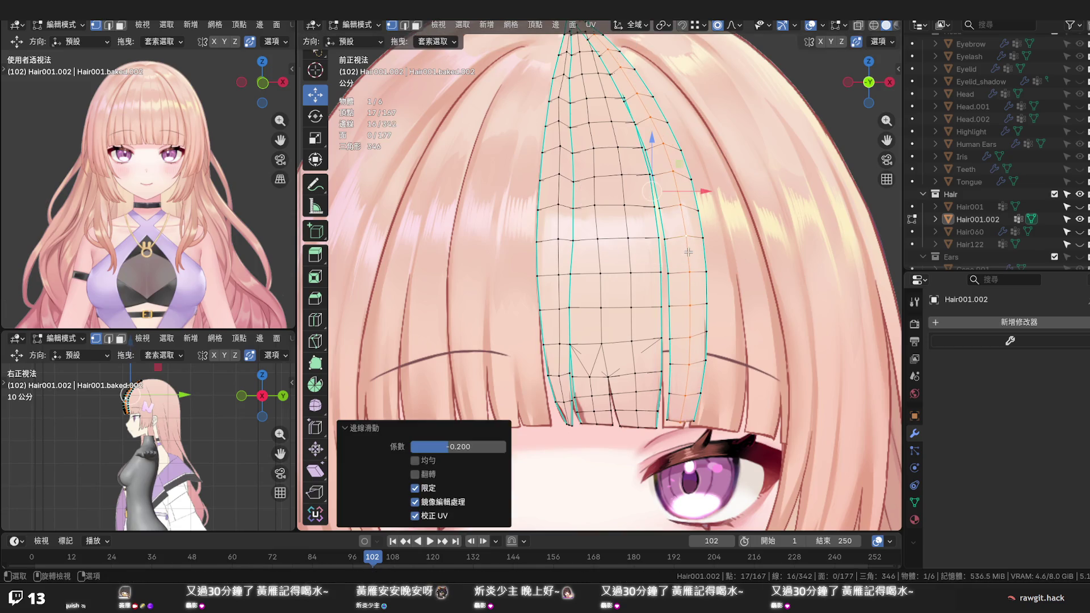
# Shift the bangs' bottom tip edge slightly sideways with proportional falloff
pyautogui.keyDown('alt'); pyautogui.click(676, 419); pyautogui.keyUp('alt')
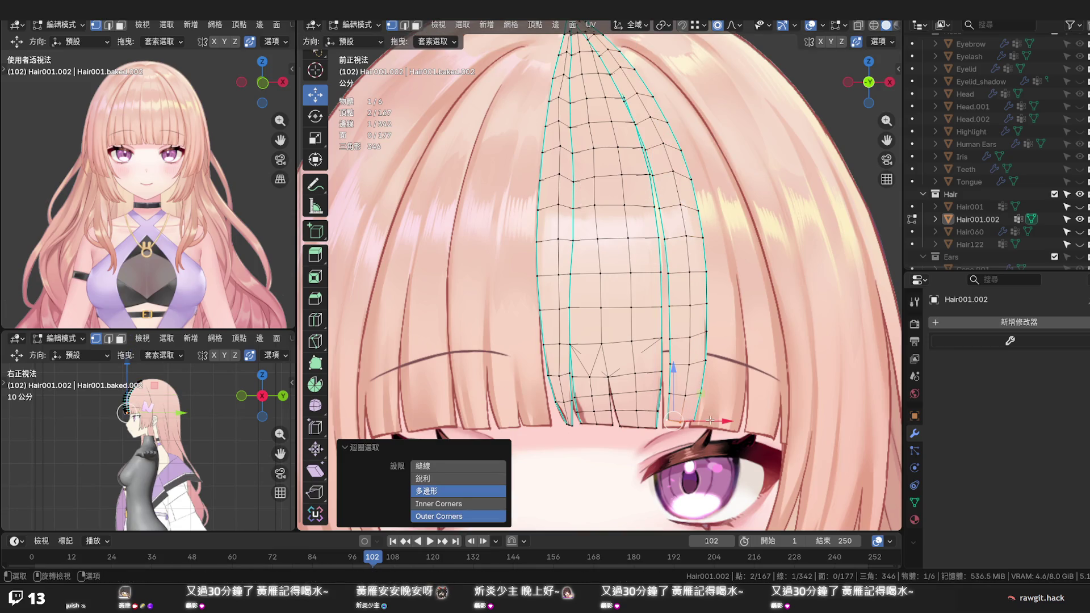
pyautogui.press('g')
pyautogui.scroll(-12, 706, 420)
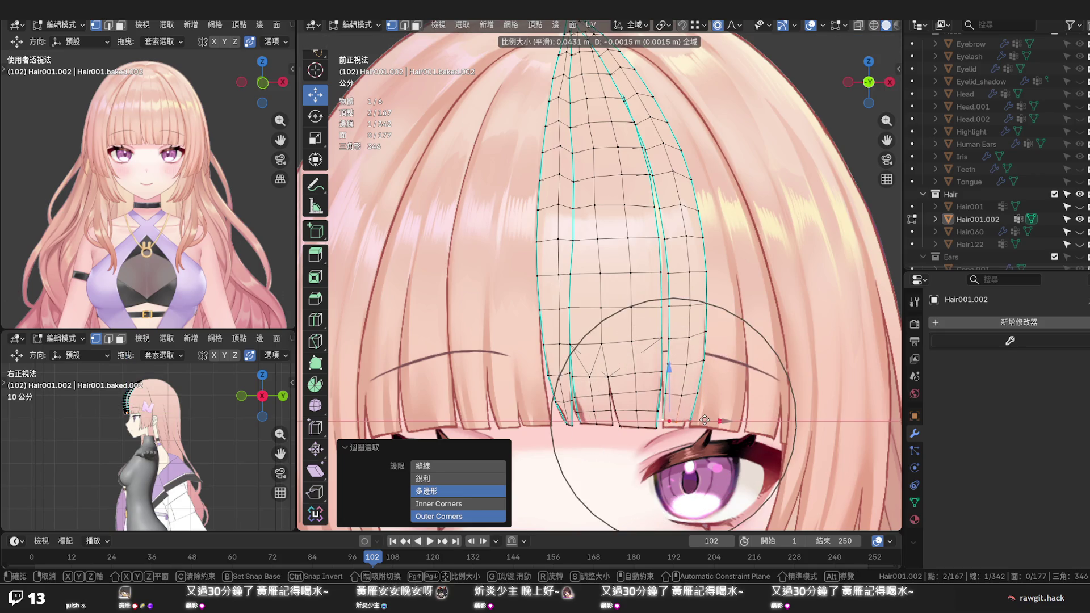
pyautogui.scroll(-3, 704, 420)
pyautogui.click(703, 420)
pyautogui.moveTo(704, 420)
pyautogui.mouseDown(button='middle')
pyautogui.moveTo(737, 284)
pyautogui.moveTo(878, 42)
pyautogui.mouseUp(button='middle')
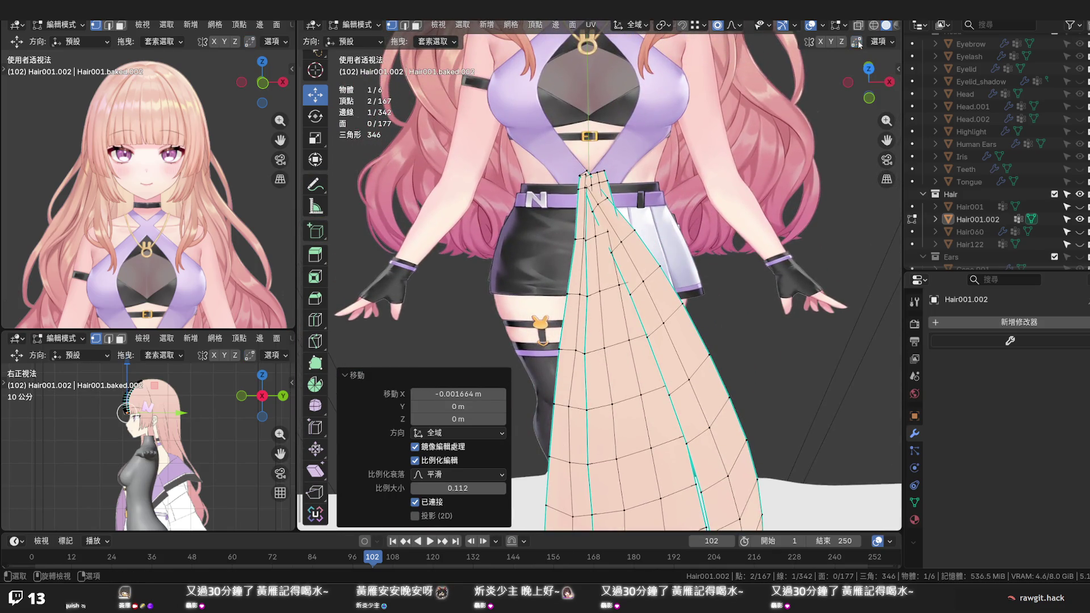
# Add a strand-end vertex and bend the right strand outward with proportional falloff
pyautogui.scroll(2, 619, 185)
pyautogui.keyDown('alt'); pyautogui.click(637, 209); pyautogui.keyUp('alt')
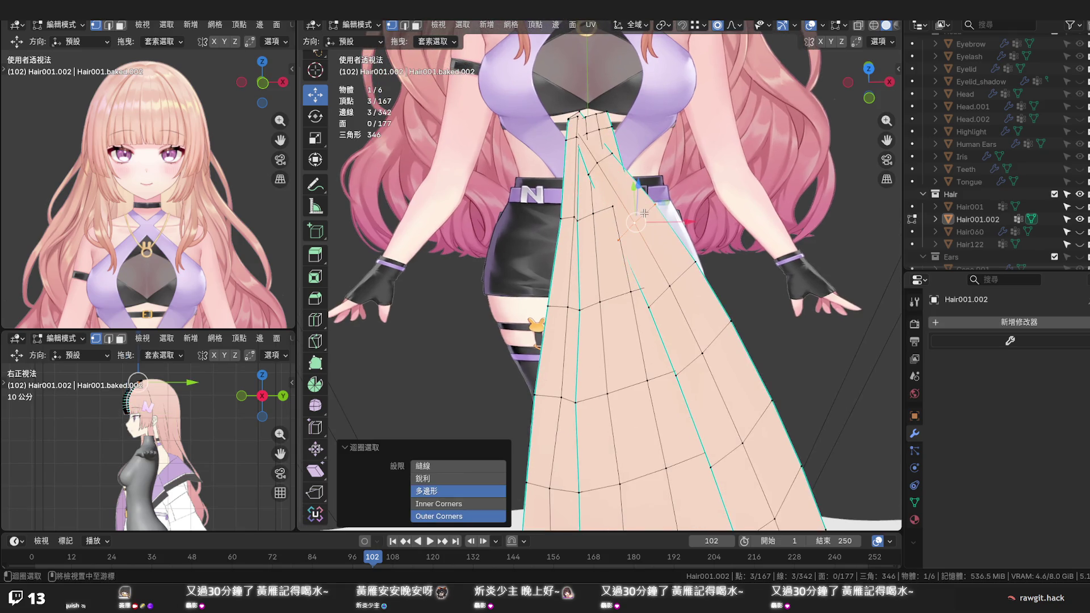
pyautogui.press('g')
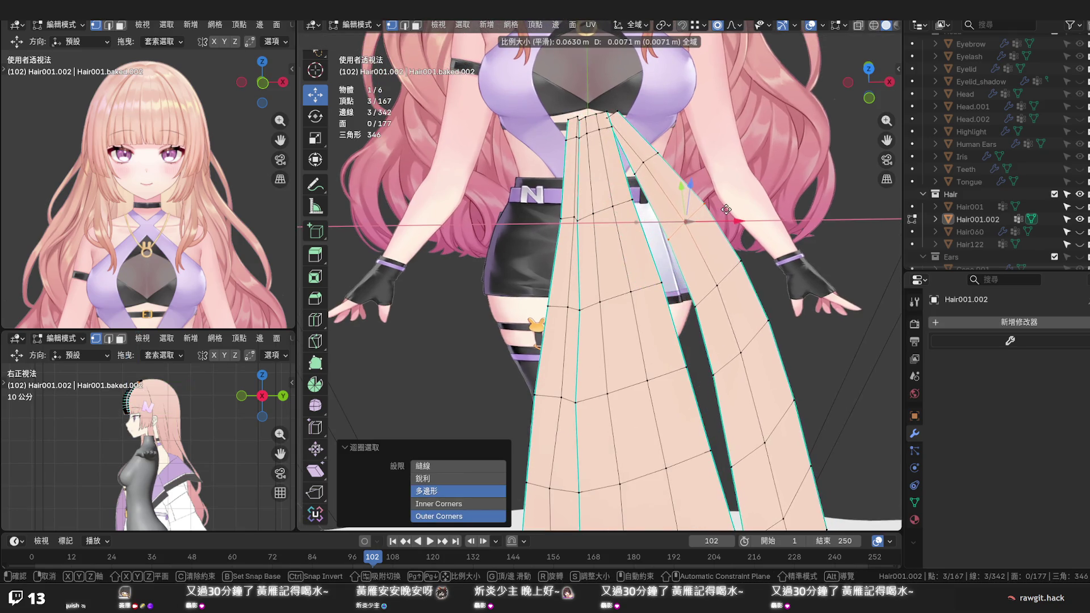
pyautogui.scroll(12, 738, 207)
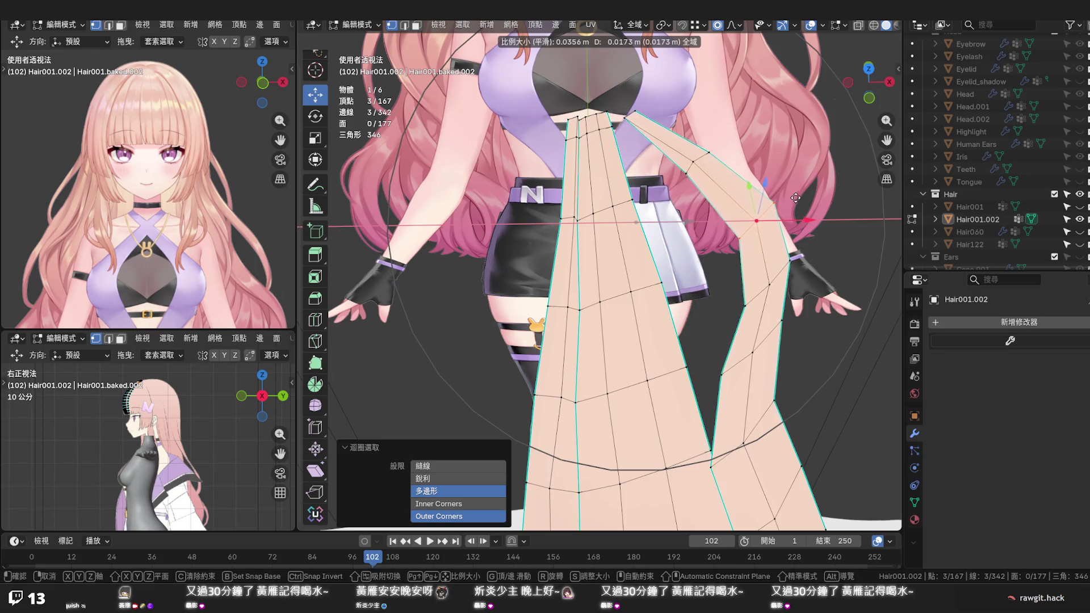
pyautogui.scroll(4, 744, 196)
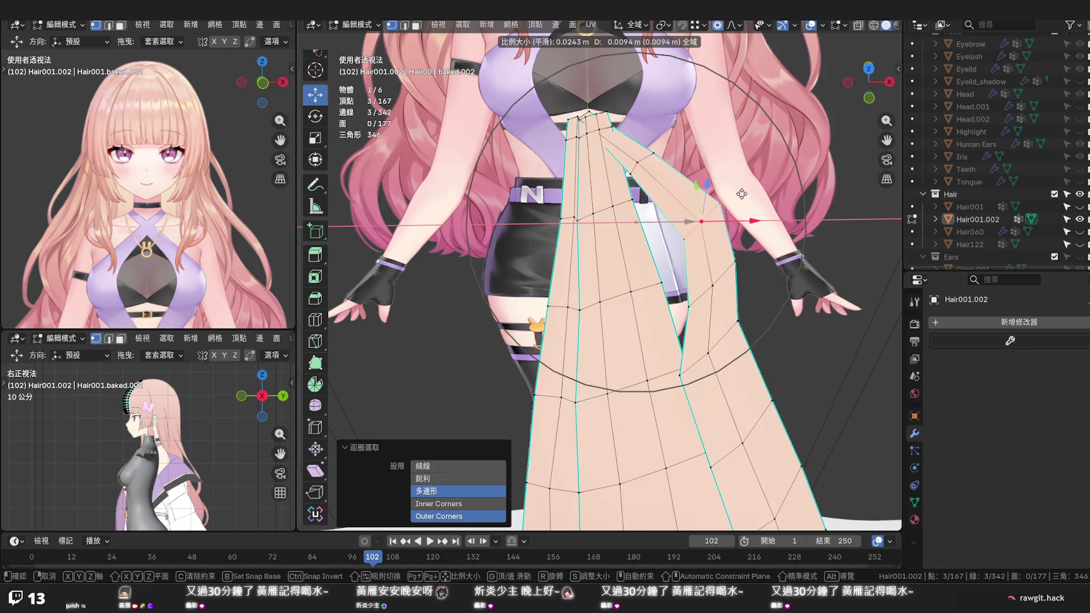
pyautogui.scroll(-6, 741, 193)
pyautogui.scroll(-1, 760, 193)
pyautogui.click(759, 202)
# Move the right strand slightly left along the X axis
pyautogui.press('g')
pyautogui.press('x')
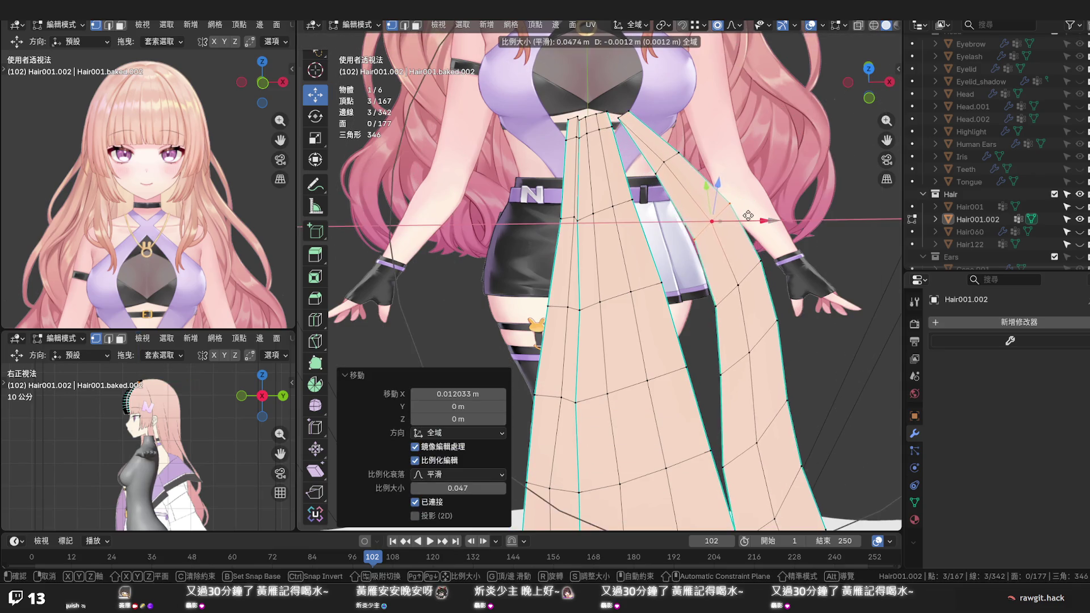
pyautogui.scroll(10, 703, 199)
pyautogui.click(684, 184)
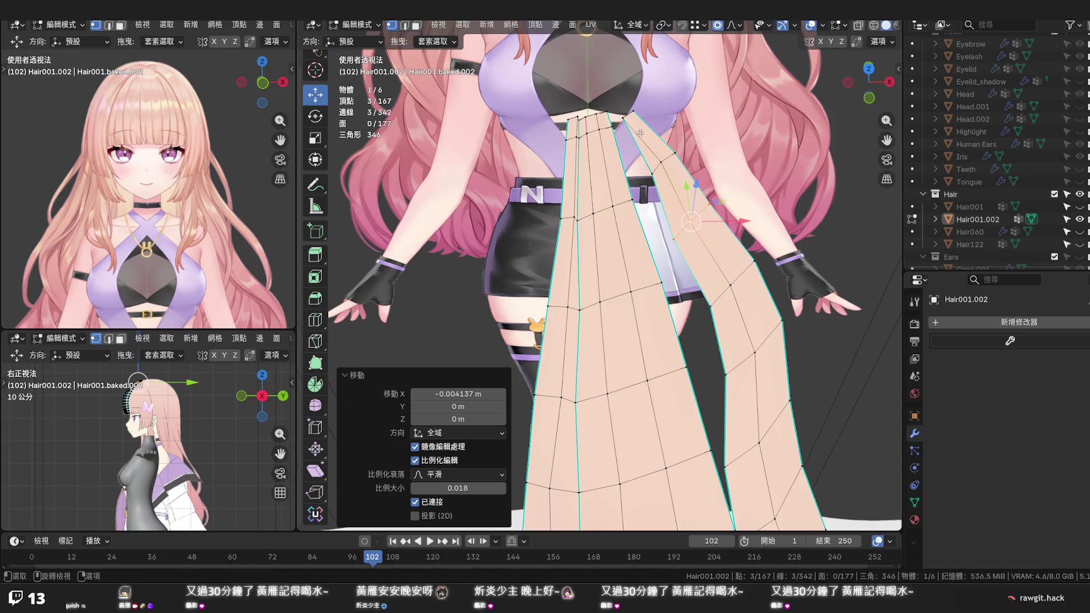
# Try repositioning the right strand's outer edge loop, then undo it
pyautogui.keyDown('alt'); pyautogui.click(636, 115); pyautogui.keyUp('alt')
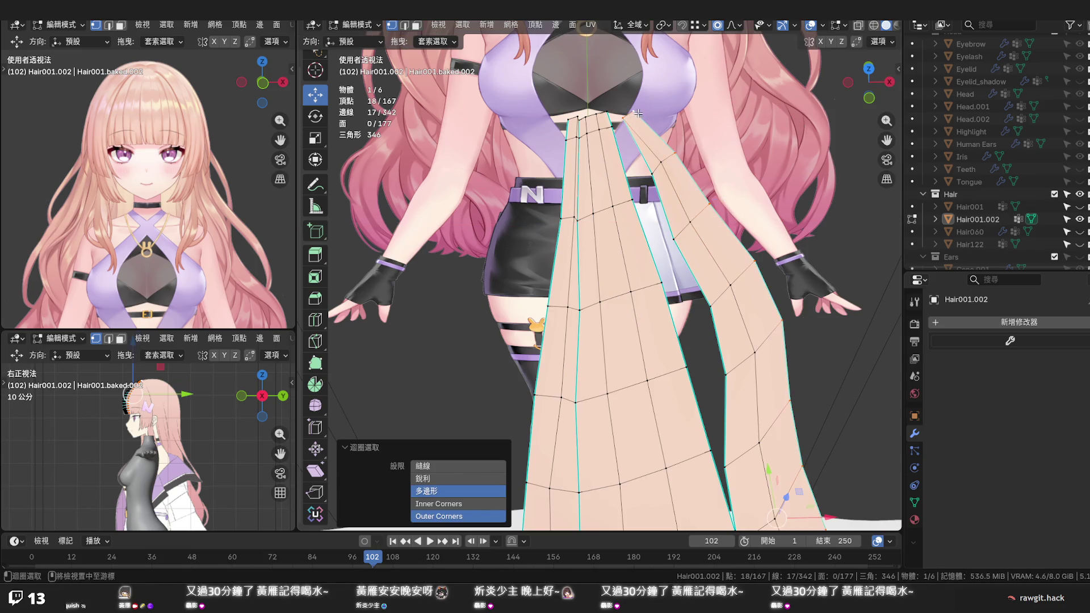
pyautogui.scroll(2, 641, 148)
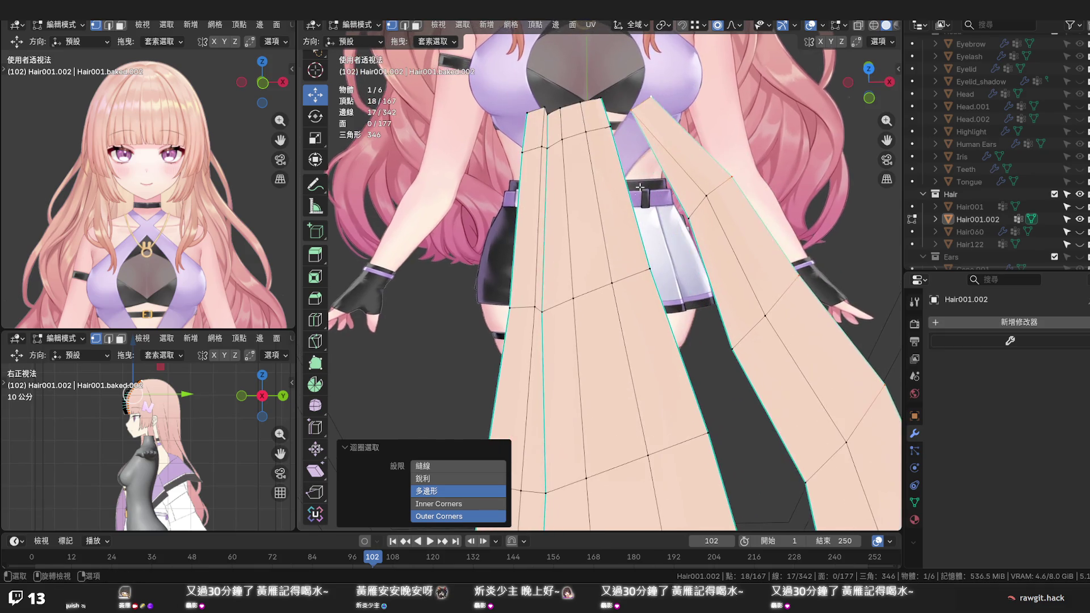
pyautogui.press('g')
pyautogui.scroll(15, 664, 159)
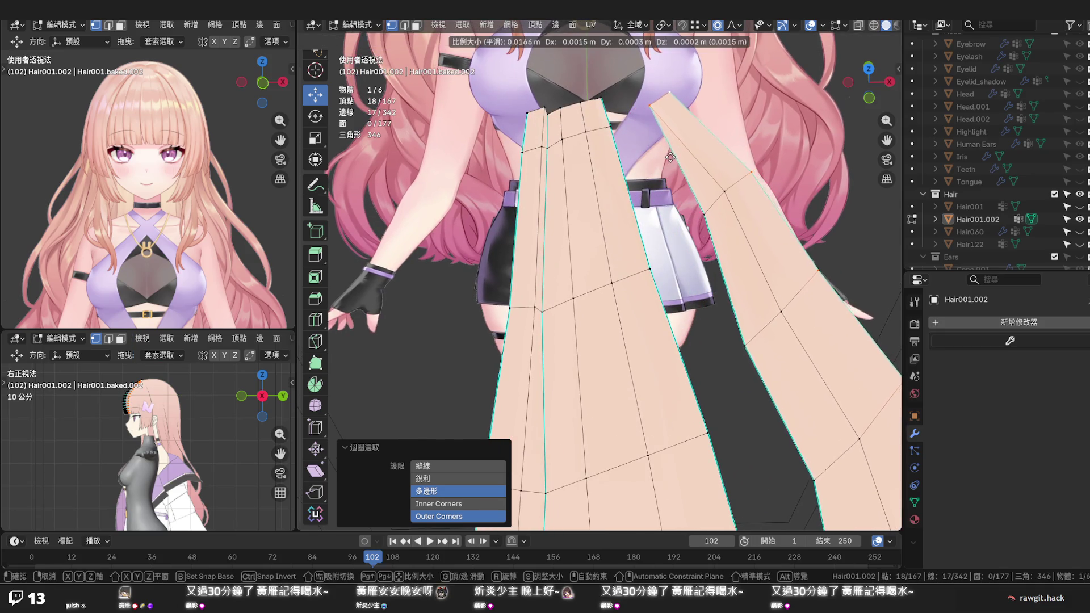
pyautogui.click(668, 156)
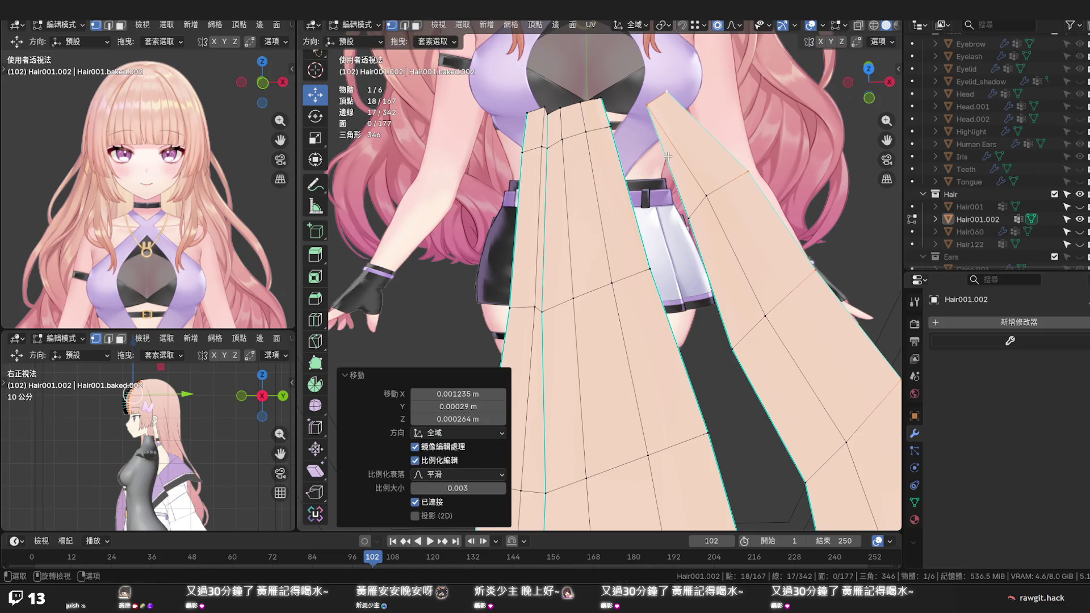
pyautogui.hotkey('ctrl', 'z')
pyautogui.hotkey('ctrl', 'z')
pyautogui.hotkey('ctrl', 'z')
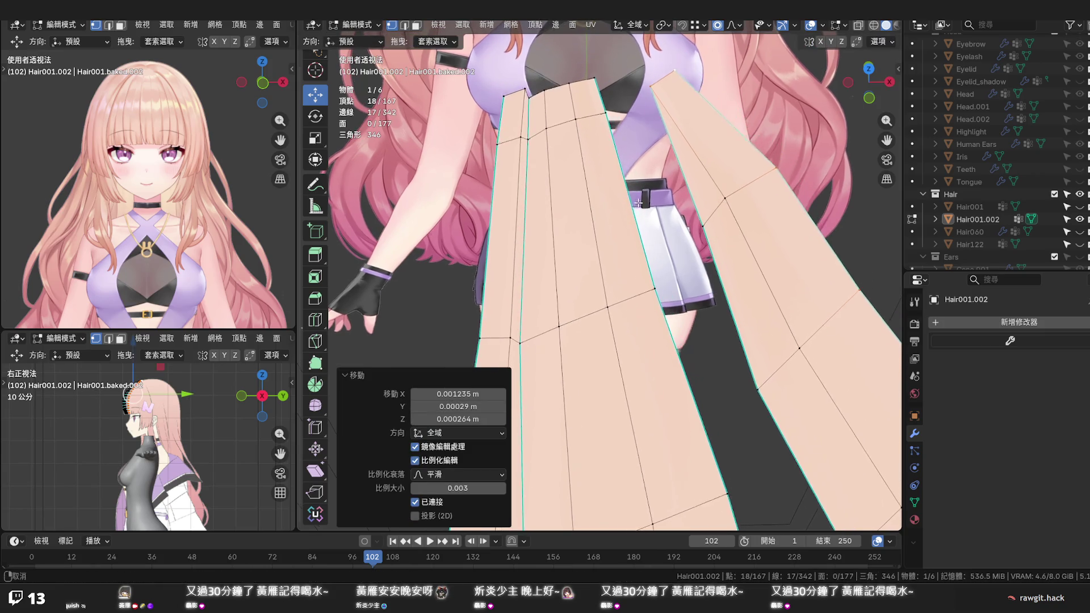
# Knife-cut a new edge from the vertex to the strand's top edge
pyautogui.press('k')
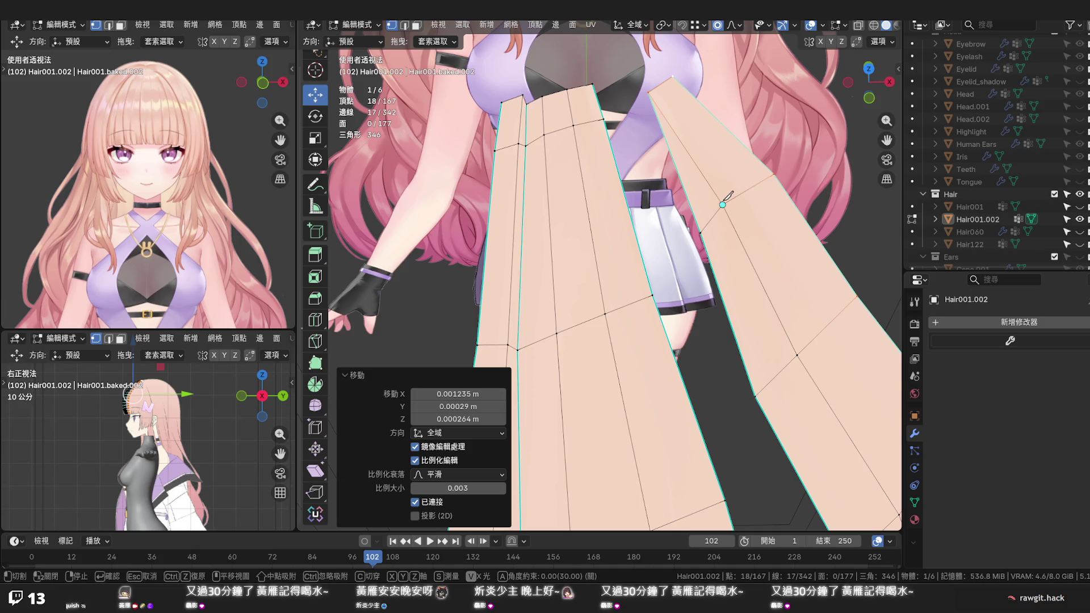
pyautogui.click(660, 86)
pyautogui.press('Return')
# Dissolve the stray diagonal knife edge while keeping the faces
pyautogui.hotkey('alt', 'a')
pyautogui.press('2')
pyautogui.click(672, 129)
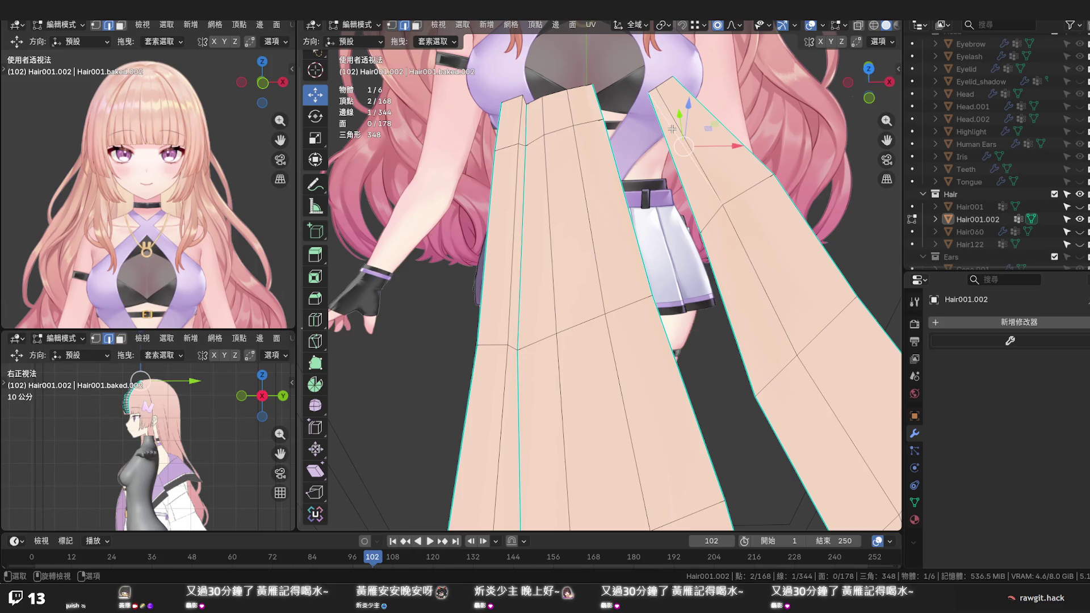
pyautogui.press('x')
pyautogui.click(672, 128)
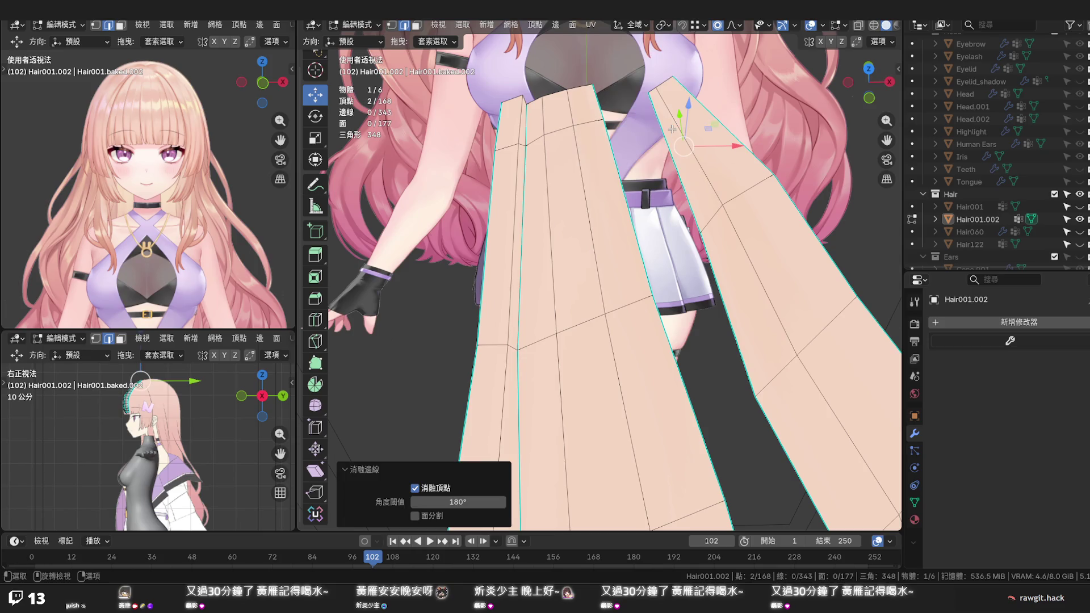
# Raise the selected strand-end vertices slightly with soft proportional falloff
pyautogui.moveTo(683, 147)
pyautogui.mouseDown(button='middle')
pyautogui.moveTo(724, 315)
pyautogui.moveTo(573, 272)
pyautogui.moveTo(687, 182)
pyautogui.moveTo(691, 192)
pyautogui.moveTo(681, 197)
pyautogui.moveTo(673, 134)
pyautogui.moveTo(671, 202)
pyautogui.mouseUp(button='middle')
pyautogui.moveTo(590, 413); pyautogui.dragTo(588, 399)
pyautogui.moveTo(587, 399)
pyautogui.mouseDown(button='middle')
pyautogui.moveTo(594, 360)
pyautogui.moveTo(595, 369)
pyautogui.mouseUp(button='middle')
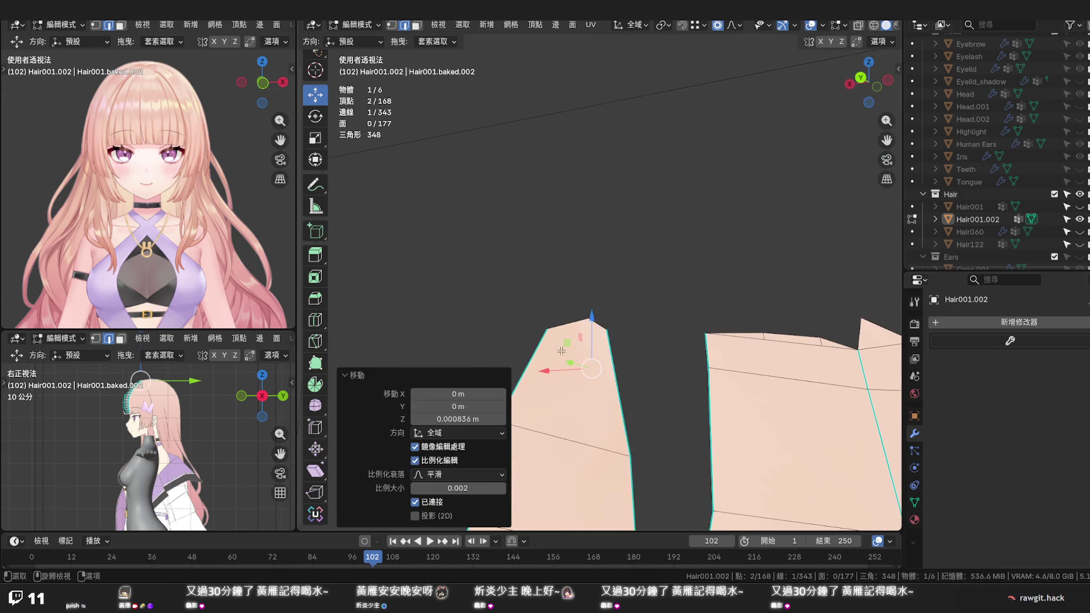
# Knife-cut an extra edge across the strand's end face
pyautogui.press('k')
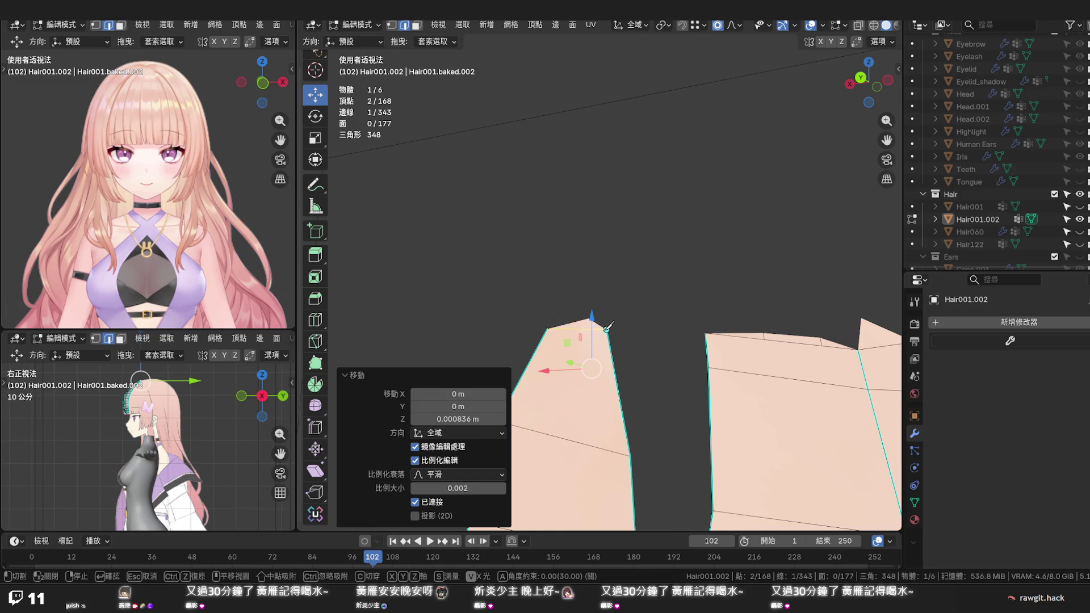
pyautogui.press('Return')
pyautogui.moveTo(636, 272)
pyautogui.mouseDown(button='middle')
pyautogui.moveTo(628, 357)
pyautogui.moveTo(621, 343)
pyautogui.moveTo(625, 296)
pyautogui.moveTo(624, 410)
pyautogui.moveTo(651, 337)
pyautogui.mouseUp(button='middle')
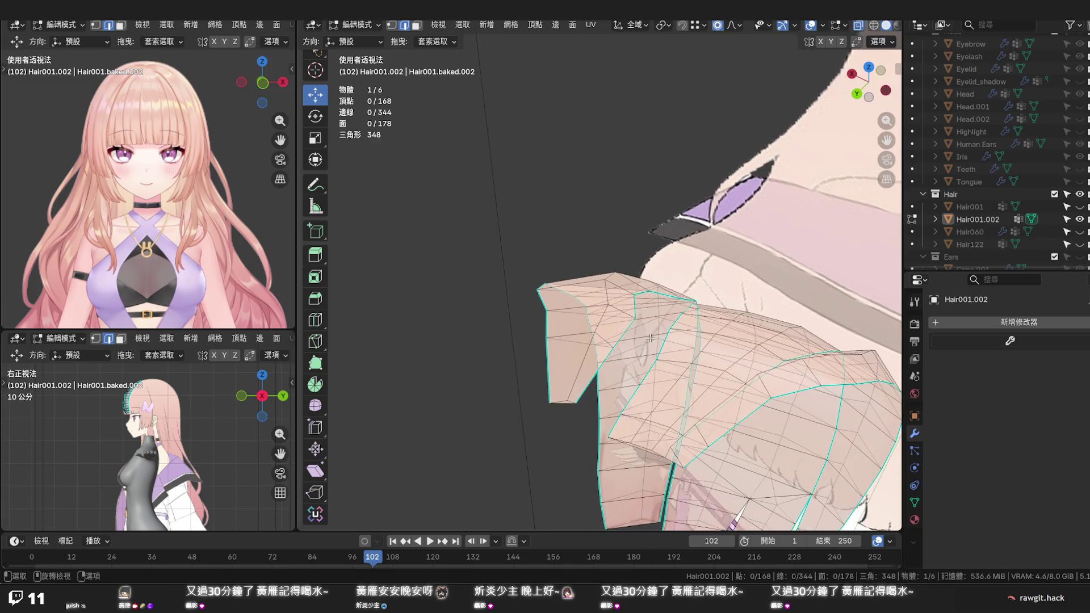
# In front view with vertex select, pull the lower root vertices left toward the other strand
pyautogui.press('KP_1')
pyautogui.scroll(5, 372, 337)
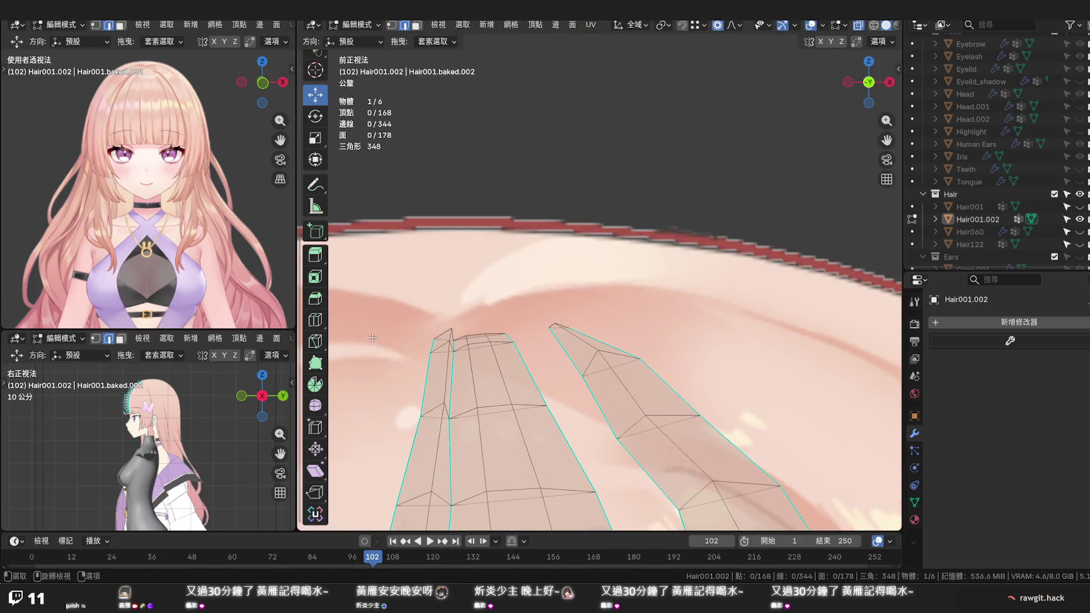
pyautogui.scroll(-3, 389, 342)
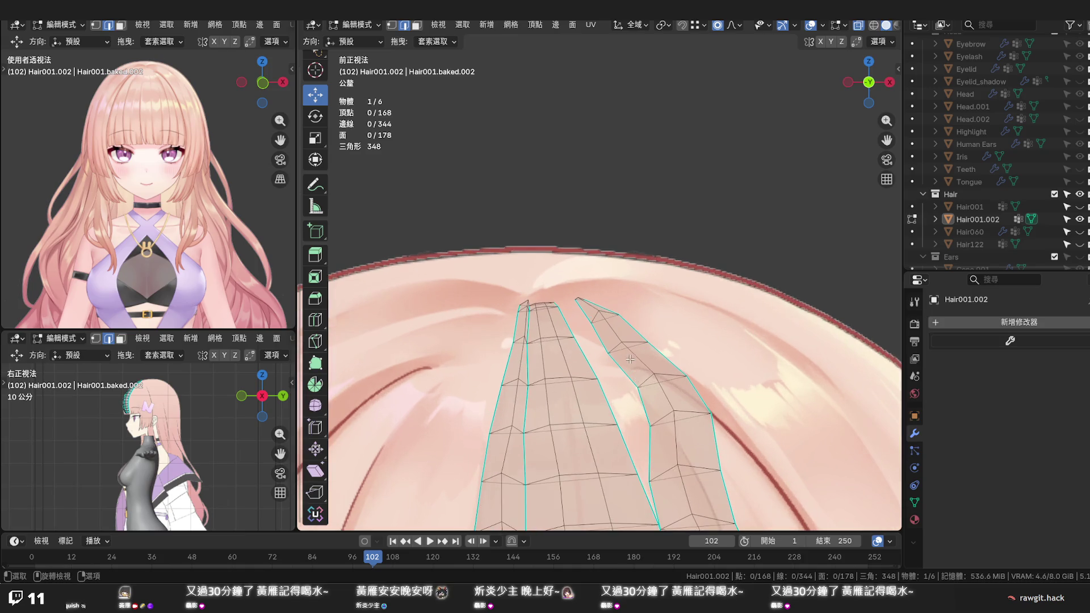
pyautogui.press('1')
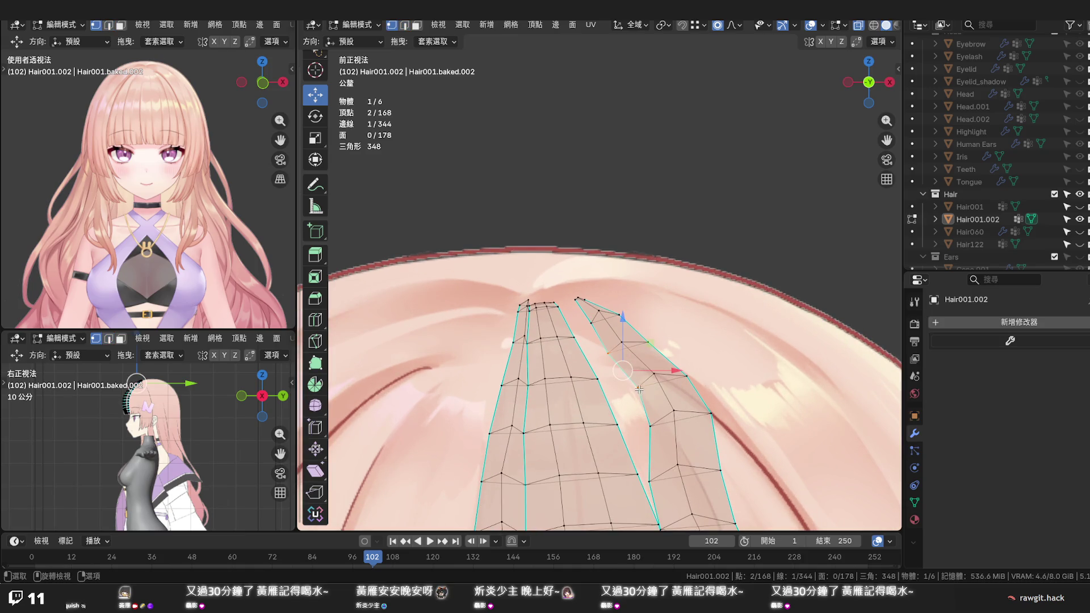
pyautogui.moveTo(690, 388); pyautogui.dragTo(675, 389)
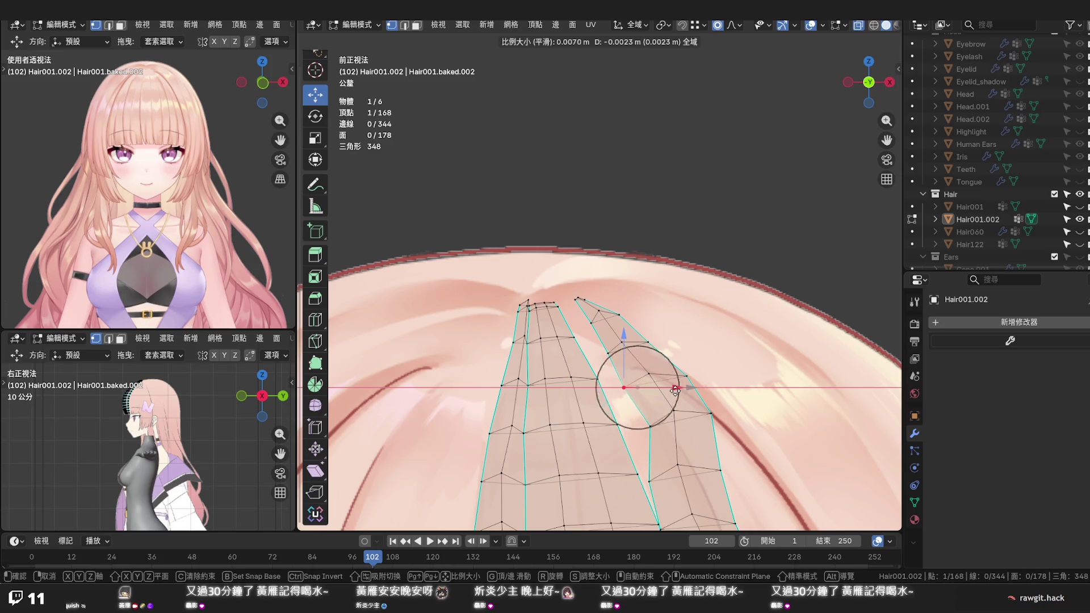
pyautogui.click(674, 390)
pyautogui.click(650, 427)
pyautogui.moveTo(699, 427)
pyautogui.mouseDown()
pyautogui.moveTo(673, 426)
pyautogui.moveTo(631, 396)
pyautogui.moveTo(647, 391)
pyautogui.moveTo(608, 331)
pyautogui.moveTo(599, 336)
pyautogui.mouseUp()
# Pull the higher vertices near the crown left with proportional editing
pyautogui.click(623, 388)
pyautogui.click(590, 353)
pyautogui.click(591, 323)
pyautogui.click(567, 299)
pyautogui.moveTo(613, 299)
pyautogui.mouseDown()
pyautogui.moveTo(584, 311)
pyautogui.moveTo(624, 314)
pyautogui.mouseUp()
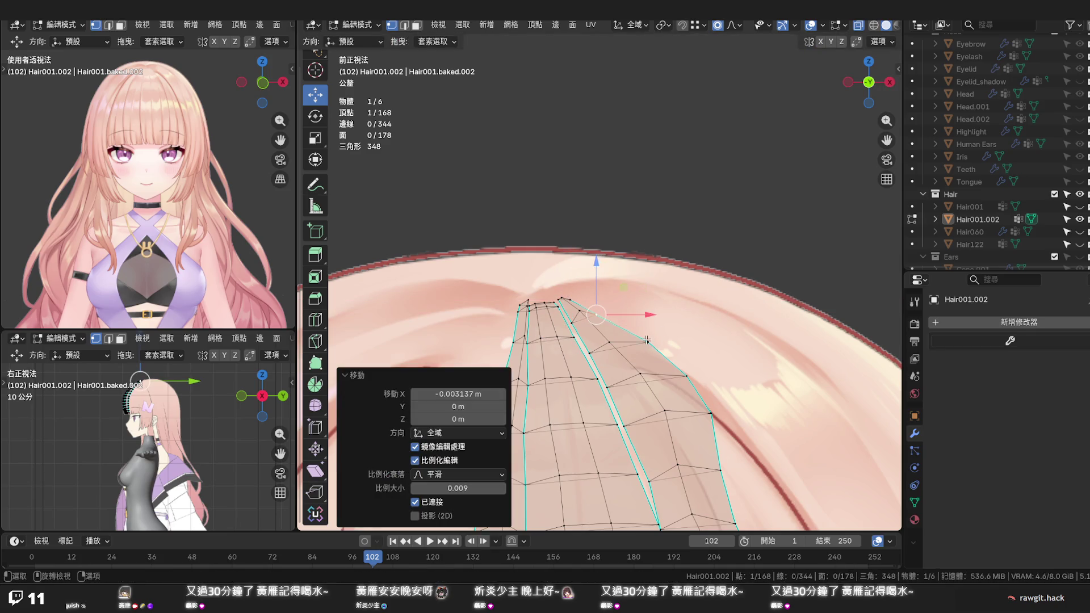
pyautogui.press('g')
# Move the vertices along the strand's right edge left along X with soft falloff
pyautogui.click(668, 342)
pyautogui.click(689, 374)
pyautogui.moveTo(692, 373)
pyautogui.mouseDown()
pyautogui.moveTo(708, 412)
pyautogui.moveTo(682, 414)
pyautogui.moveTo(710, 409)
pyautogui.mouseUp()
pyautogui.scroll(-9, 693, 413)
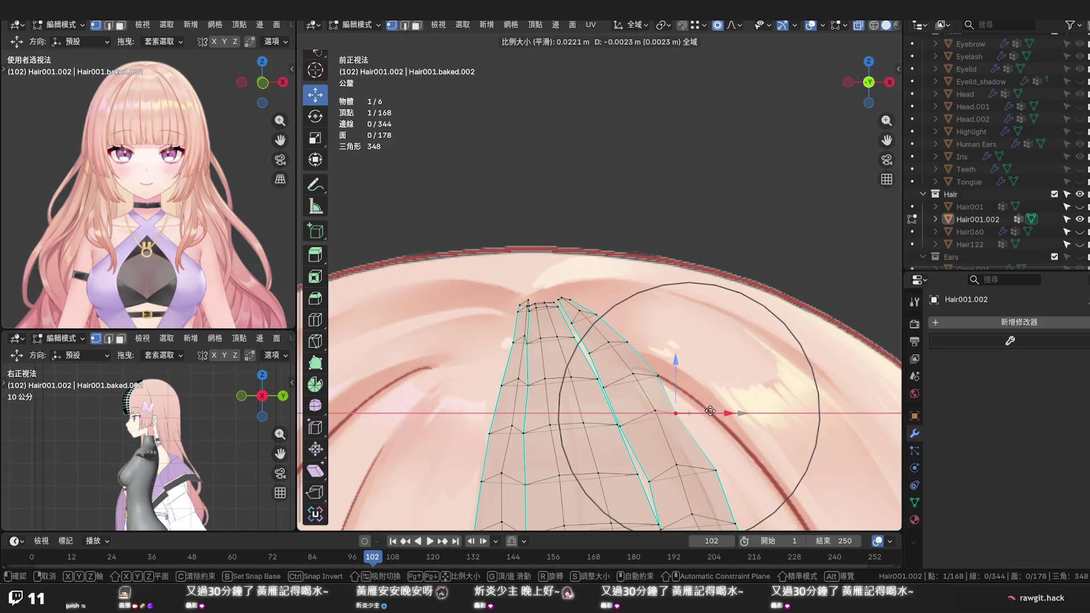
pyautogui.click(711, 411)
pyautogui.click(716, 470)
pyautogui.moveTo(737, 470); pyautogui.dragTo(725, 470)
pyautogui.click(658, 375)
pyautogui.moveTo(688, 376); pyautogui.dragTo(682, 377)
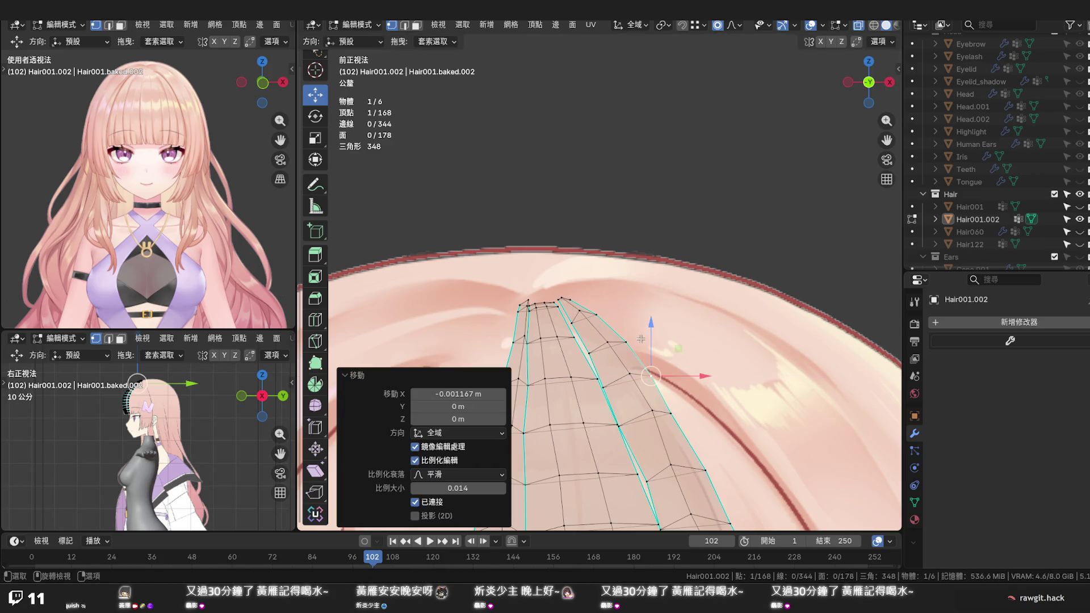
pyautogui.scroll(-8, 633, 343)
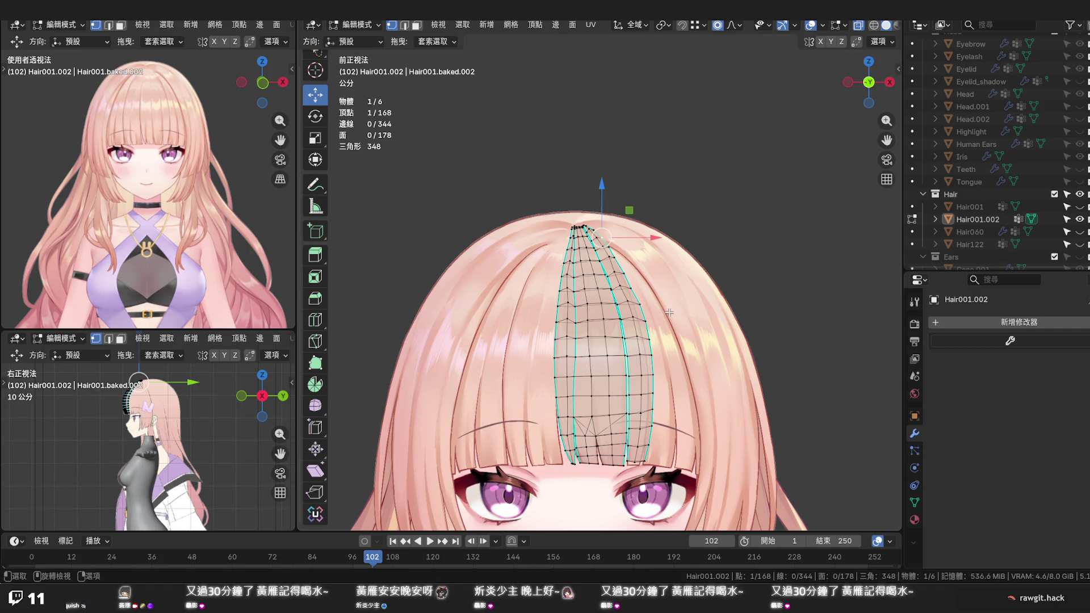
# Reposition the first two crown-root vertices with smooth proportional falloff
pyautogui.scroll(3, 669, 312)
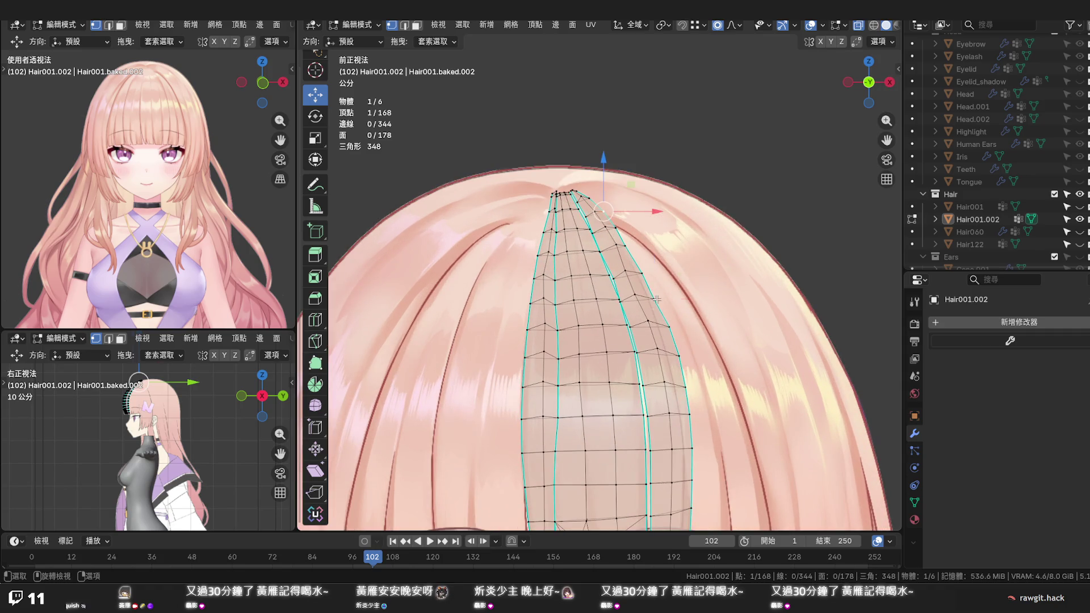
pyautogui.click(656, 299)
pyautogui.press('g')
pyautogui.click(646, 274)
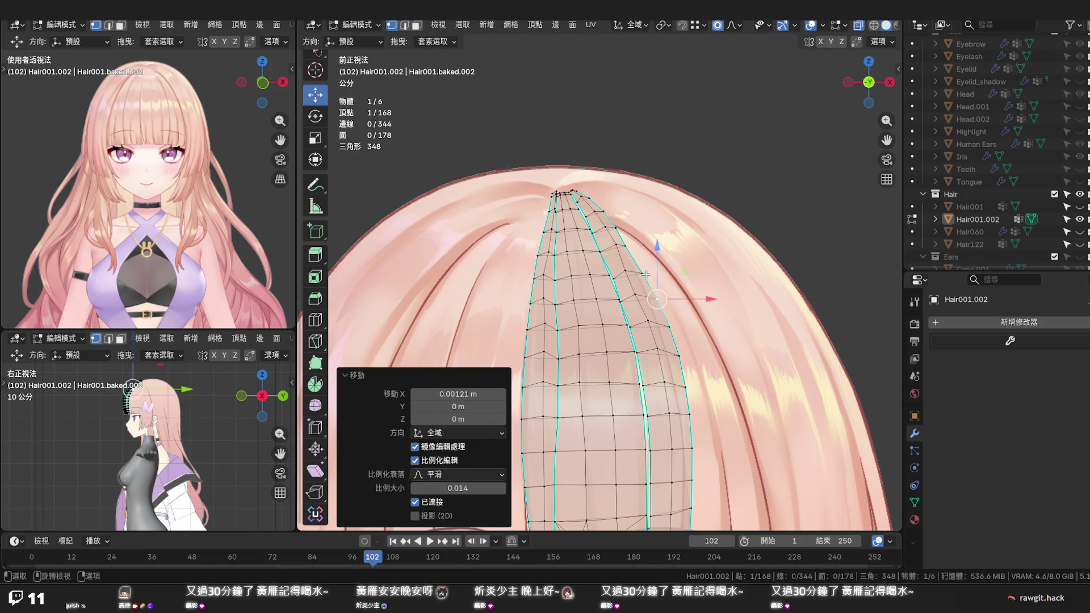
pyautogui.click(645, 275)
pyautogui.press('g')
pyautogui.click(644, 258)
# Adjust two more root vertices so the strand top blends into the crown, then deselect
pyautogui.click(645, 246)
pyautogui.press('g')
pyautogui.click(638, 245)
pyautogui.click(632, 246)
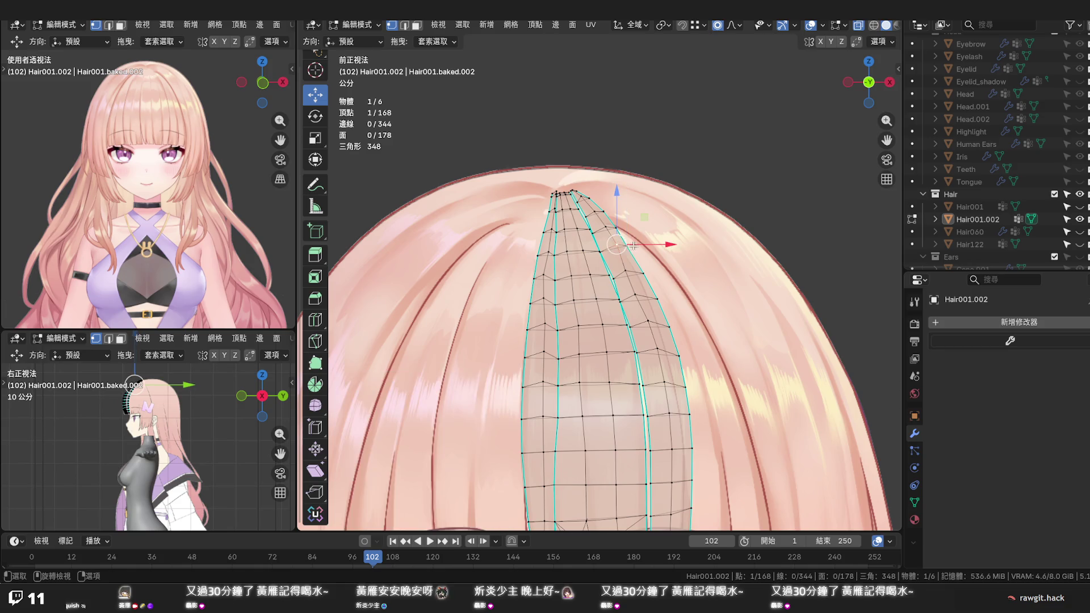
pyautogui.press('g')
pyautogui.click(635, 232)
pyautogui.click(636, 232)
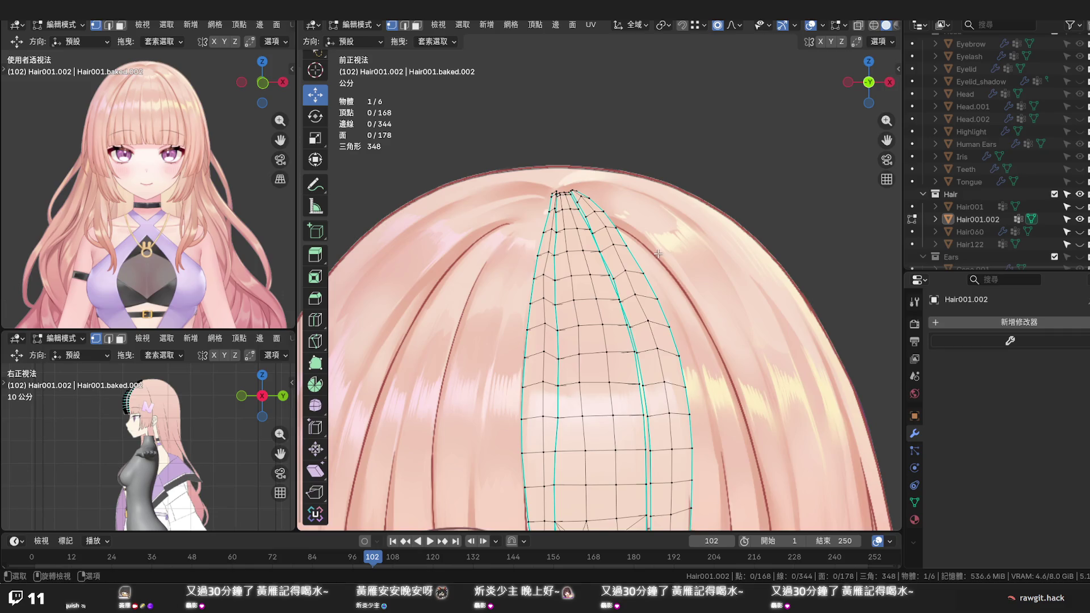
# Save the project as 2026.05.27 罐子Na模型.blend
pyautogui.scroll(-5, 657, 253)
pyautogui.moveTo(666, 296)
pyautogui.mouseDown(button='middle')
pyautogui.moveTo(616, 297)
pyautogui.moveTo(552, 319)
pyautogui.moveTo(596, 356)
pyautogui.moveTo(649, 282)
pyautogui.mouseUp(button='middle')
pyautogui.hotkey('ctrl', 's')
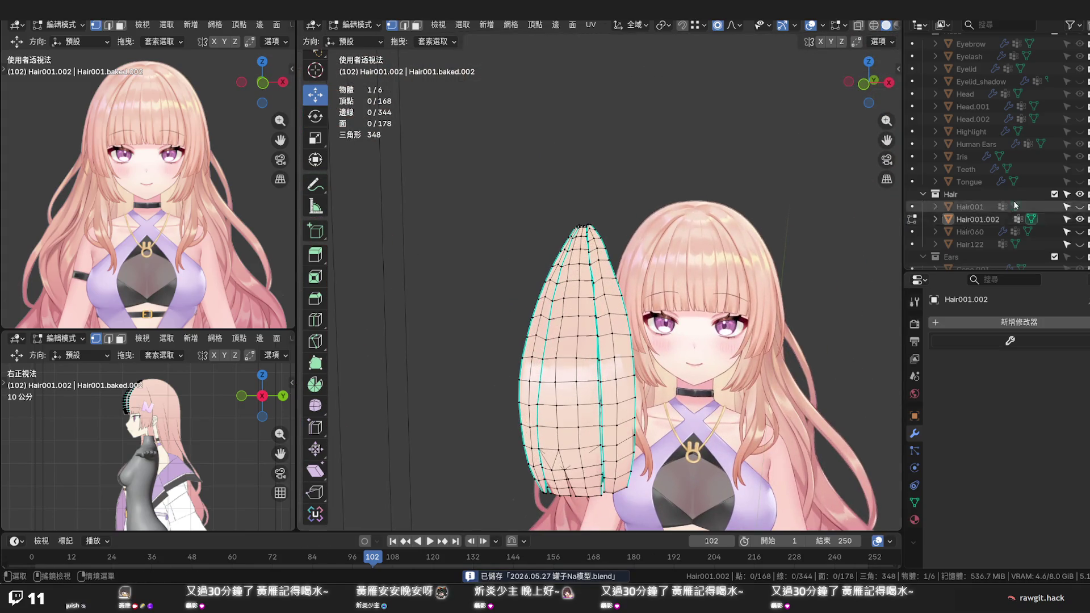
# Show Hair001 to compare against the face in front view, then hide it again
pyautogui.click(1080, 207)
pyautogui.moveTo(784, 340)
pyautogui.mouseDown(button='middle')
pyautogui.moveTo(788, 307)
pyautogui.moveTo(810, 296)
pyautogui.mouseUp(button='middle')
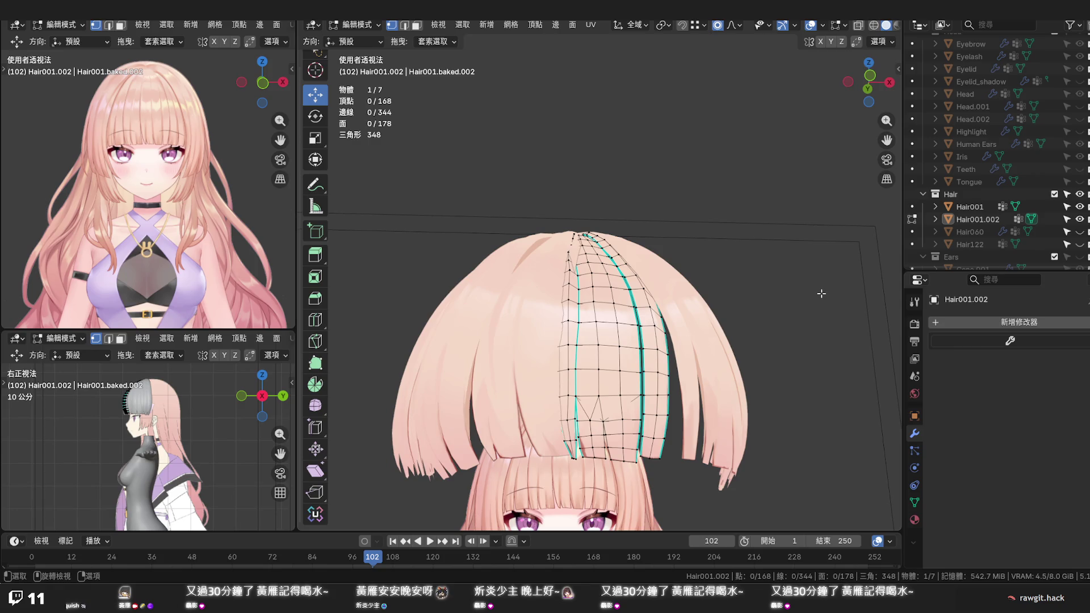
pyautogui.press('KP_1')
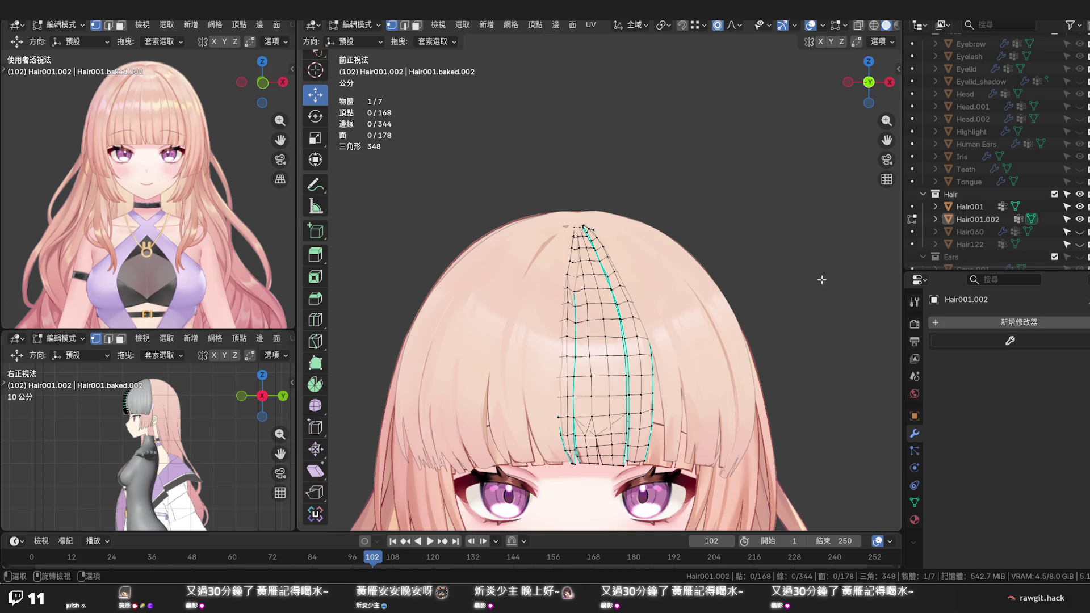
pyautogui.scroll(1, 713, 334)
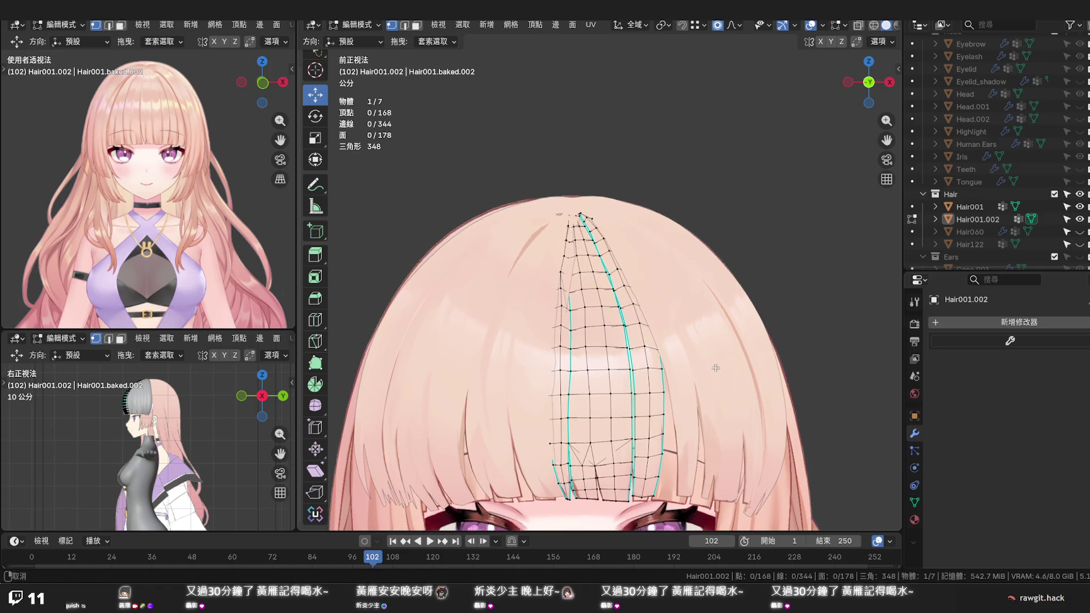
pyautogui.keyDown('shift'); pyautogui.moveTo(715, 335); pyautogui.dragTo(718, 284, button='middle'); pyautogui.keyUp('shift')
pyautogui.click(1080, 207)
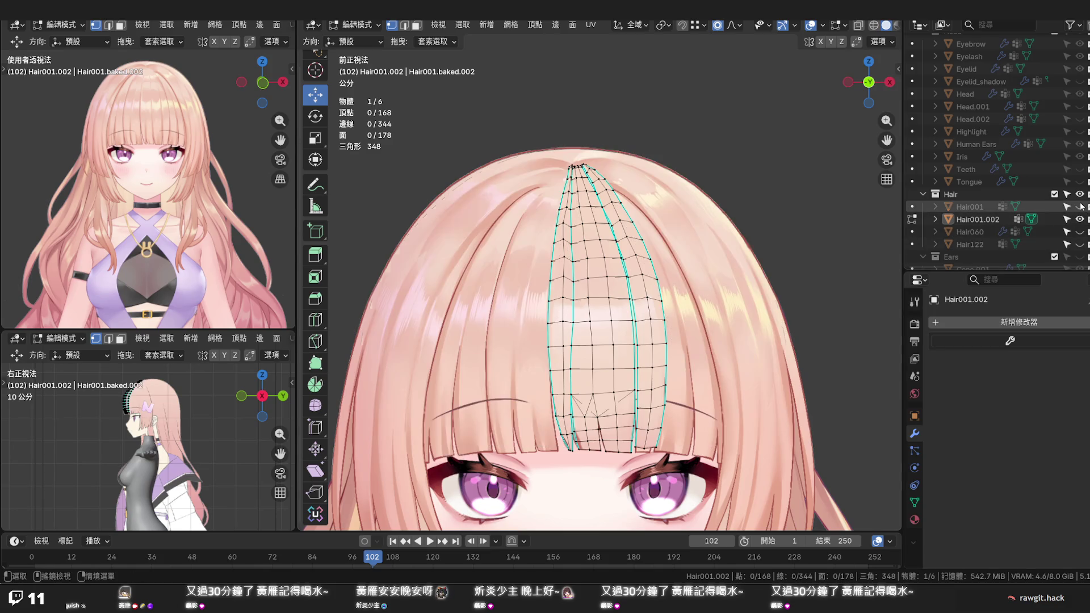
pyautogui.scroll(4, 648, 440)
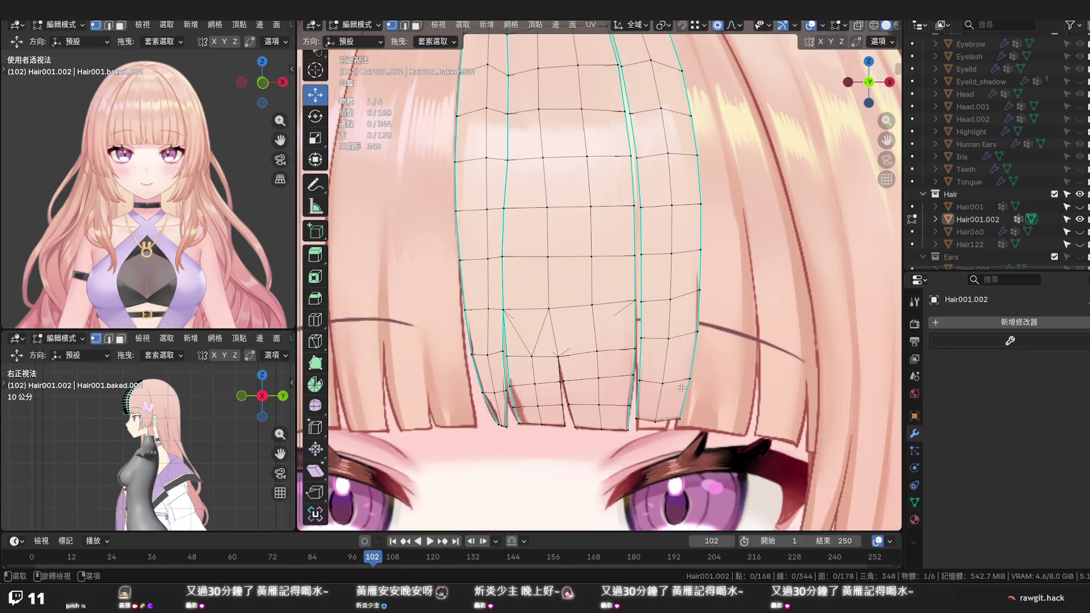
# Shift the strand's right edge loop about −0.0024 m along X with smooth falloff
pyautogui.keyDown('alt'); pyautogui.click(685, 391); pyautogui.keyUp('alt')
pyautogui.scroll(-4, 686, 392)
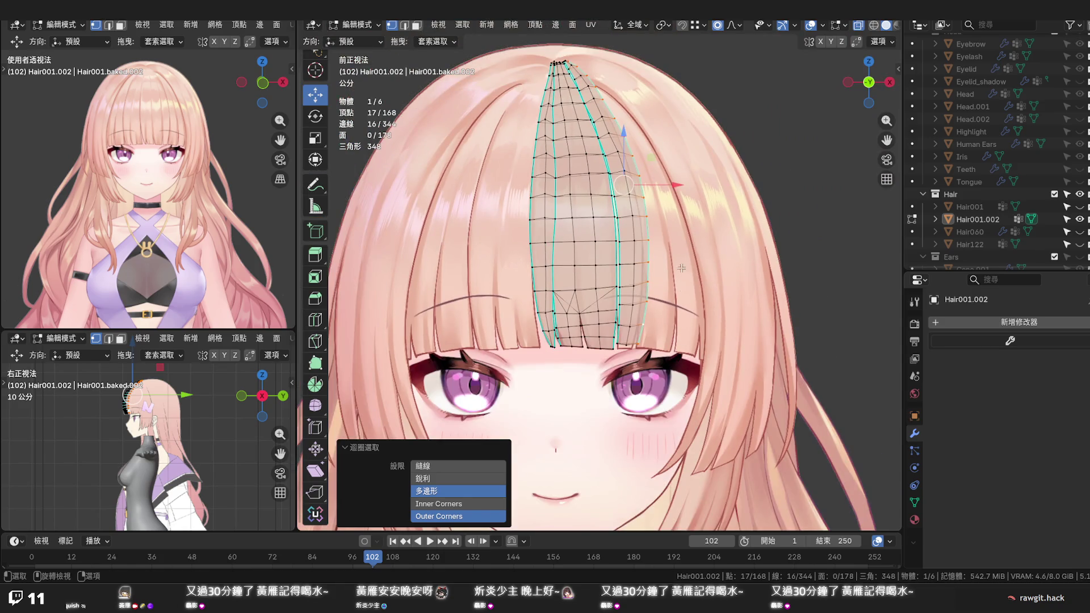
pyautogui.moveTo(676, 186); pyautogui.dragTo(671, 189)
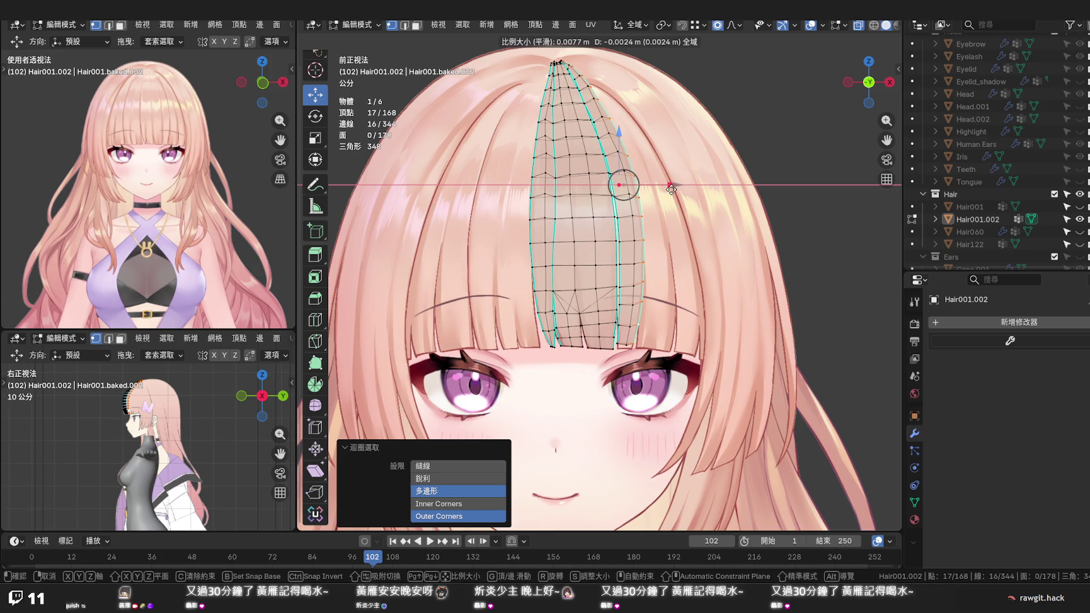
pyautogui.moveTo(671, 189); pyautogui.dragTo(671, 189)
pyautogui.moveTo(670, 189)
pyautogui.mouseDown(button='middle')
pyautogui.moveTo(659, 274)
pyautogui.moveTo(608, 268)
pyautogui.moveTo(584, 290)
pyautogui.mouseUp(button='middle')
# Select an edge near the strand tips and nudge it slightly along X
pyautogui.hotkey('alt', 'a')
pyautogui.press('2')
pyautogui.click(583, 299)
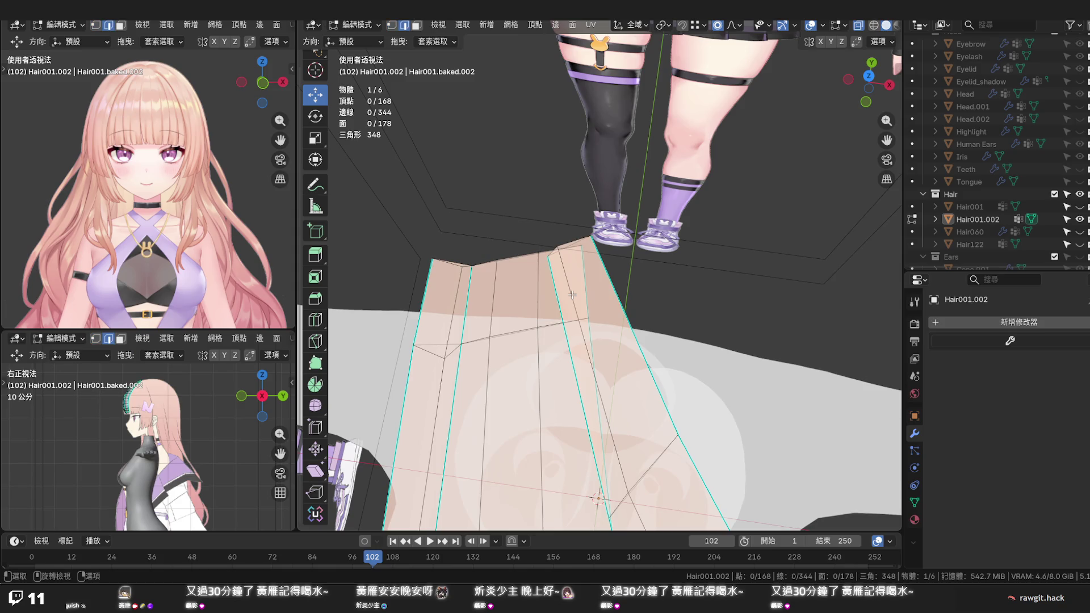
pyautogui.press('g')
pyautogui.press('x')
pyautogui.scroll(4, 636, 359)
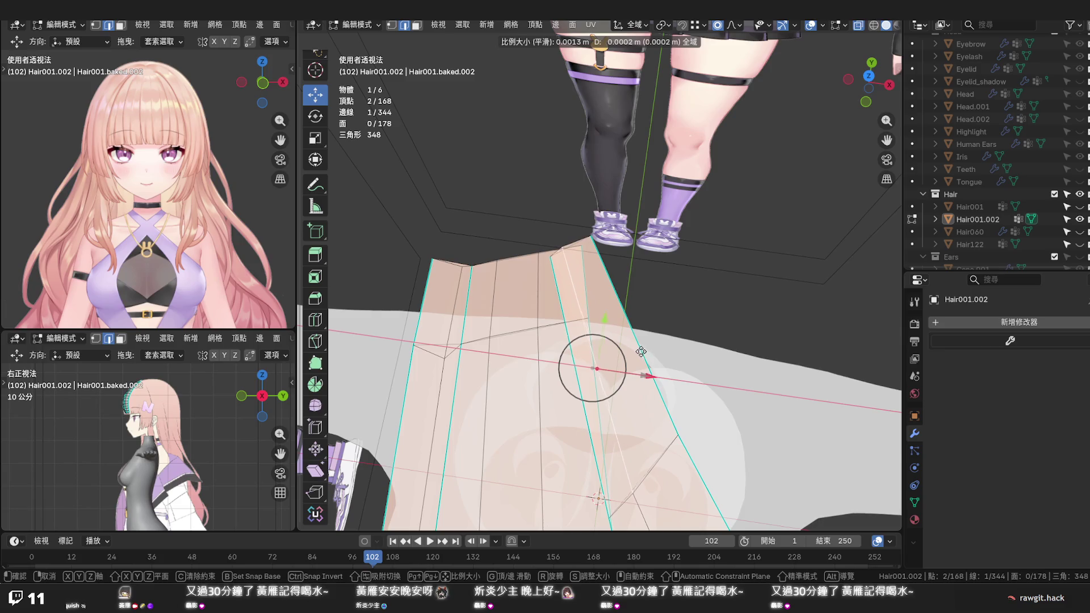
pyautogui.click(640, 352)
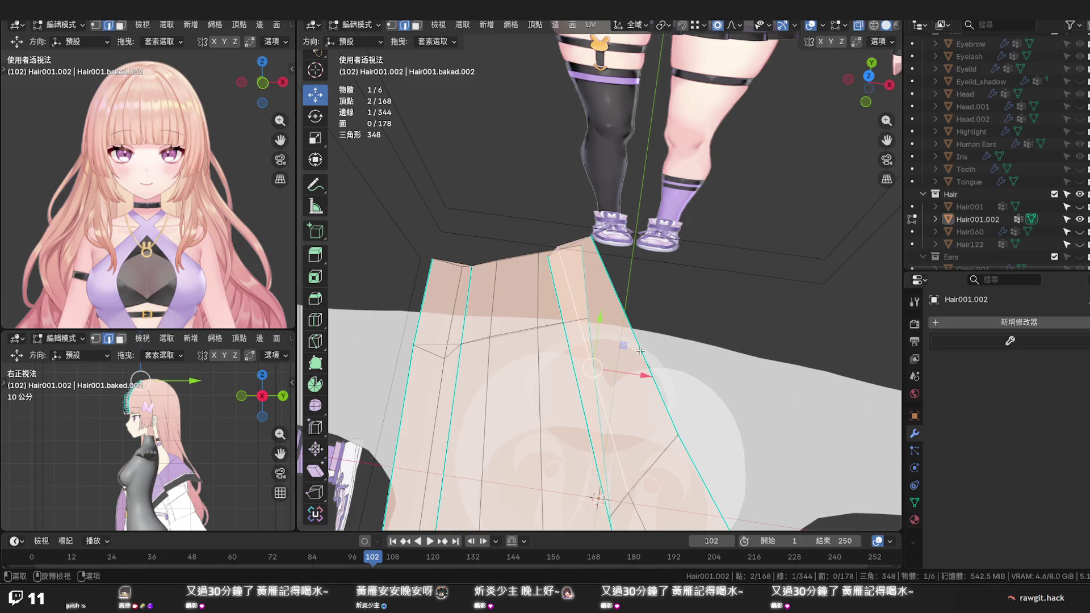
# Edge-slide that edge by factor 0.365 and save the file
pyautogui.press('g')
pyautogui.press('g')
pyautogui.click(661, 342)
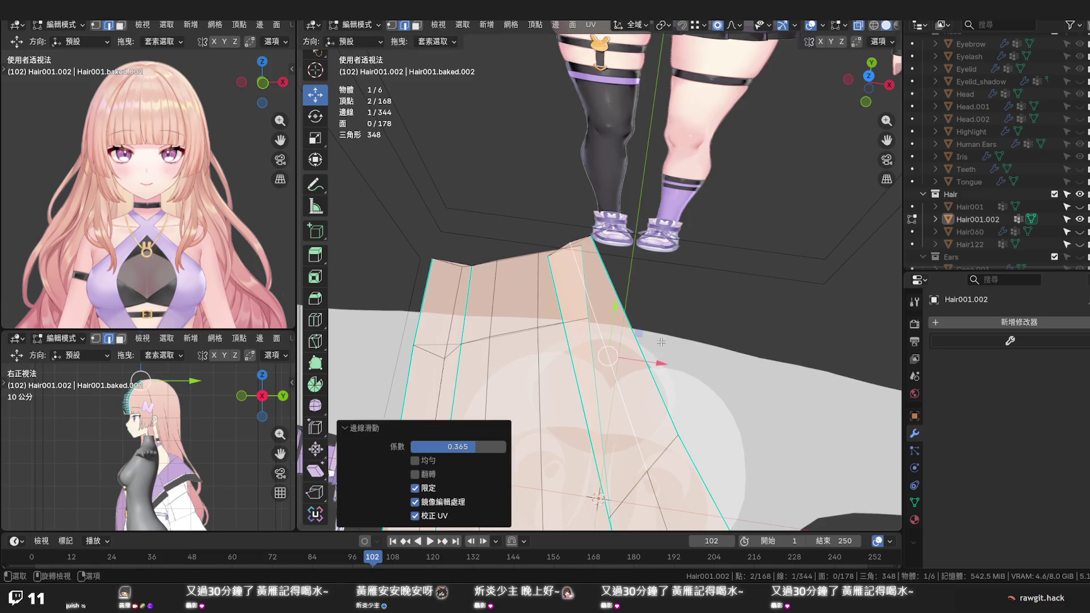
pyautogui.scroll(-3, 661, 341)
pyautogui.moveTo(661, 340); pyautogui.dragTo(647, 346, button='middle')
pyautogui.press('KP_1')
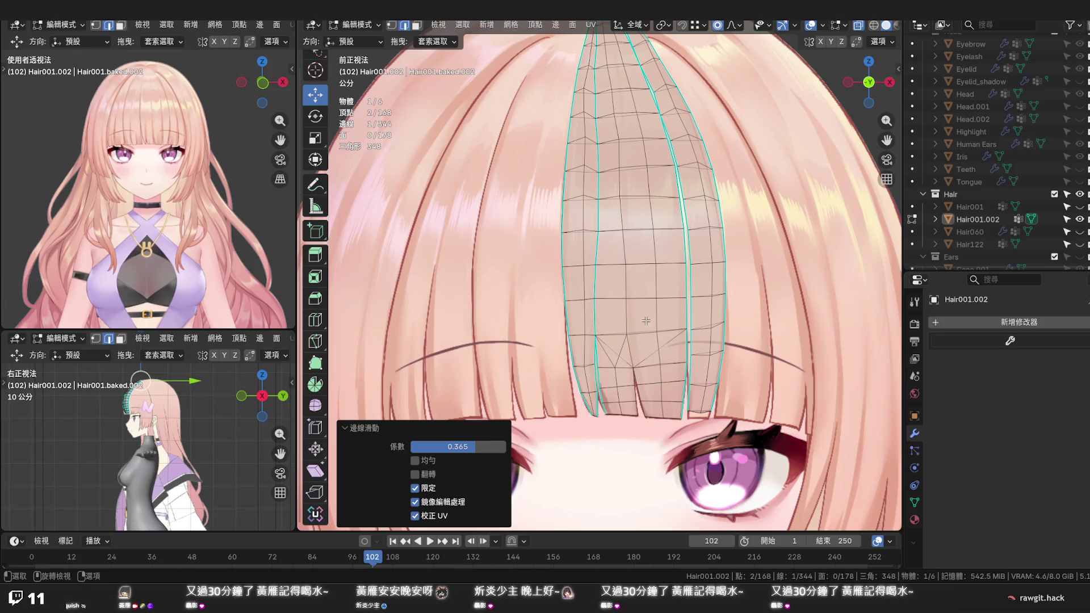
pyautogui.scroll(2, 653, 112)
pyautogui.moveTo(653, 112); pyautogui.dragTo(632, 240, button='middle')
pyautogui.hotkey('ctrl', 's')
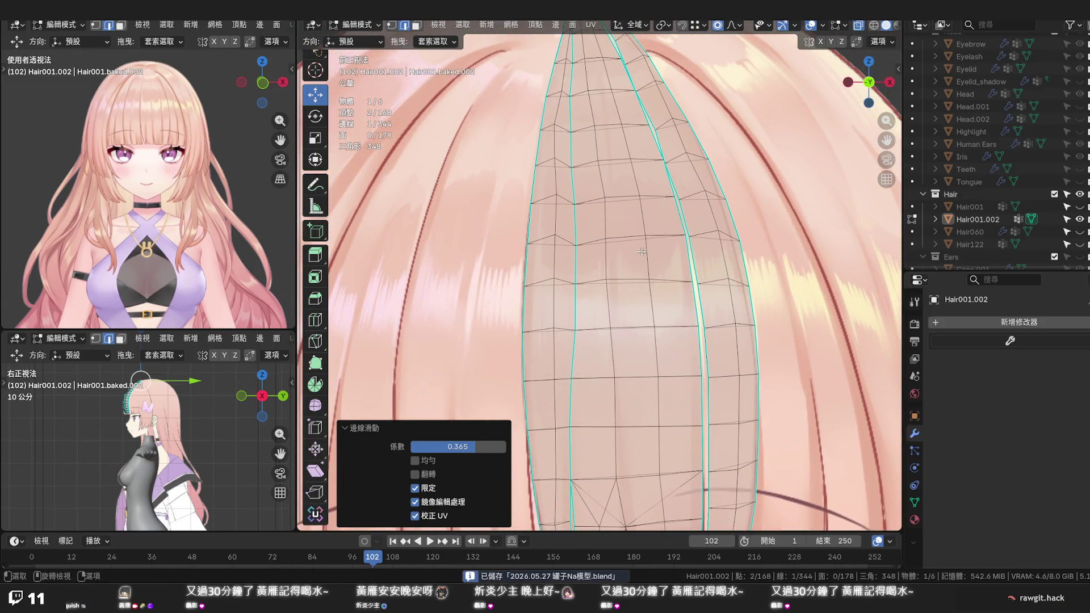
# Try moving the tip edge loop vertically, then undo it
pyautogui.scroll(-2, 642, 250)
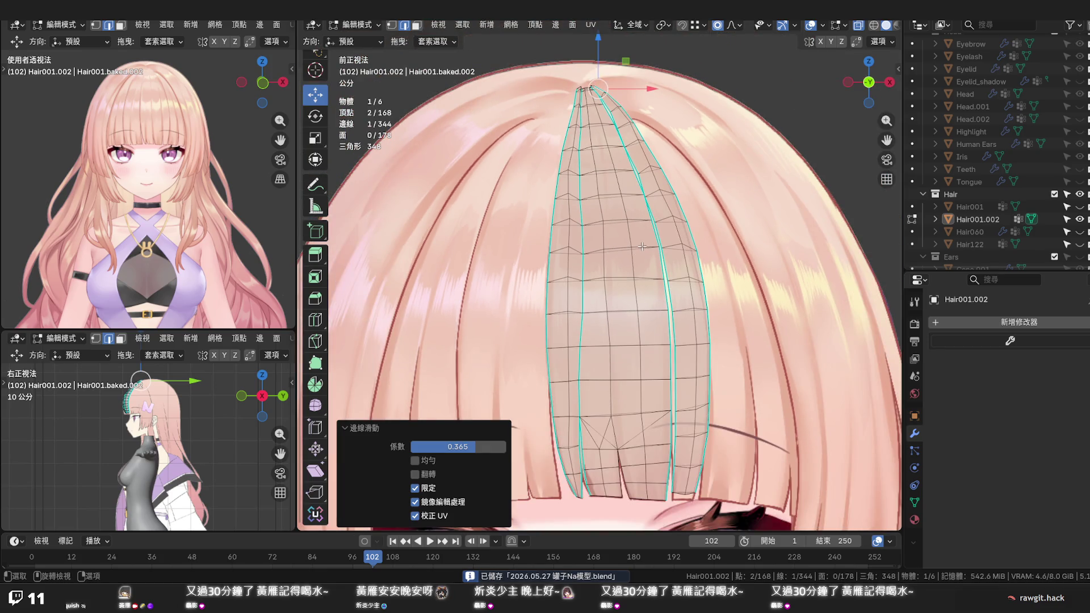
pyautogui.keyDown('alt'); pyautogui.middleClick(647, 454); pyautogui.keyUp('alt')
pyautogui.scroll(3, 680, 315)
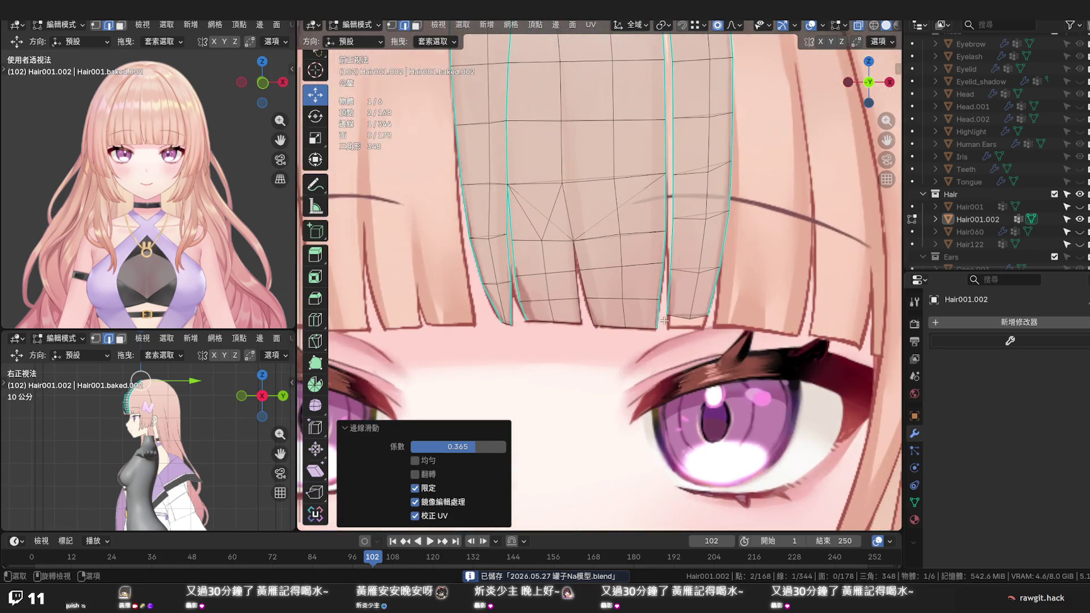
pyautogui.keyDown('alt'); pyautogui.click(680, 316); pyautogui.keyUp('alt')
pyautogui.moveTo(687, 278); pyautogui.dragTo(687, 317)
pyautogui.hotkey('ctrl', 'z')
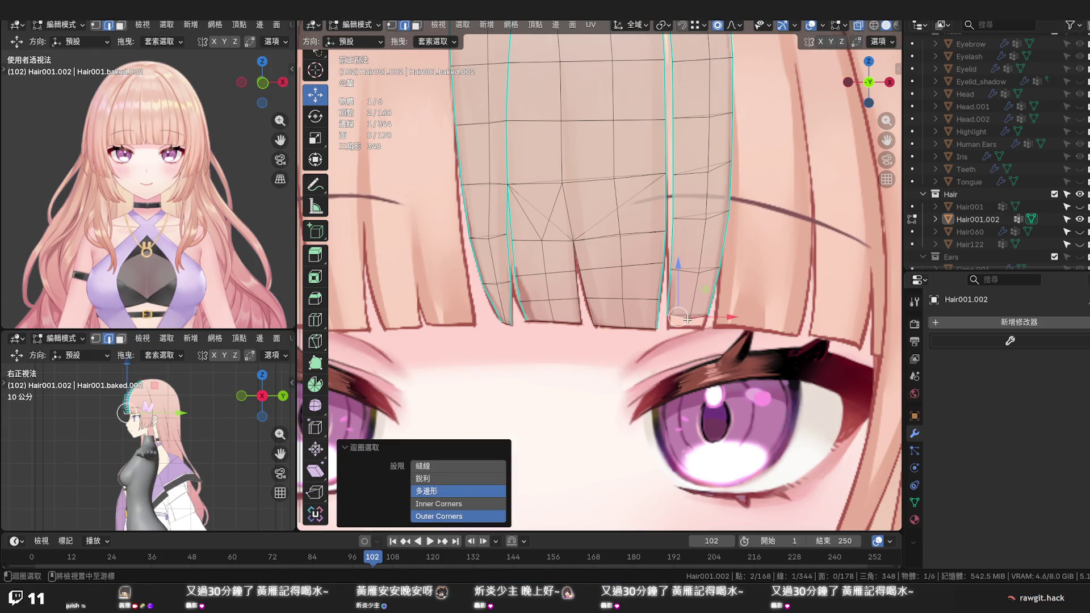
# Delete the stray triangle face at the strand tip, leaving 177 faces
pyautogui.scroll(3, 689, 331)
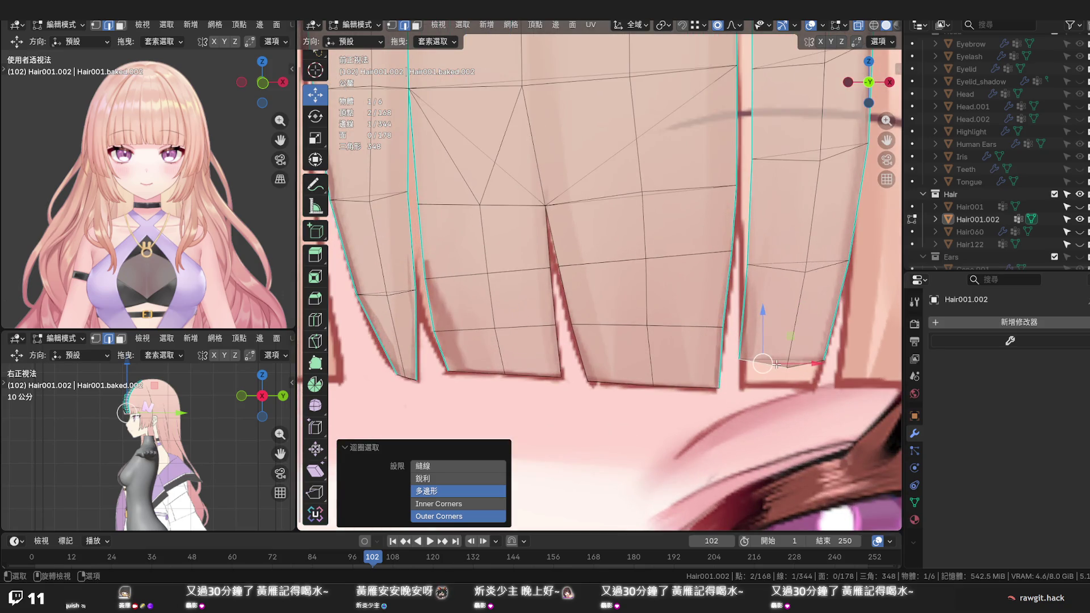
pyautogui.scroll(-10, 775, 351)
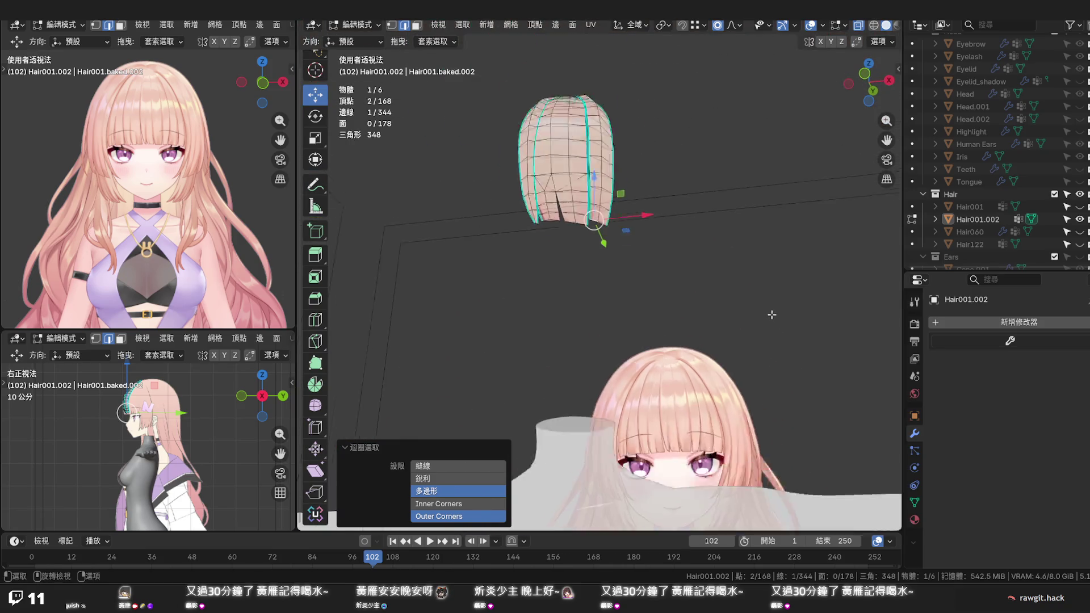
pyautogui.scroll(4, 639, 208)
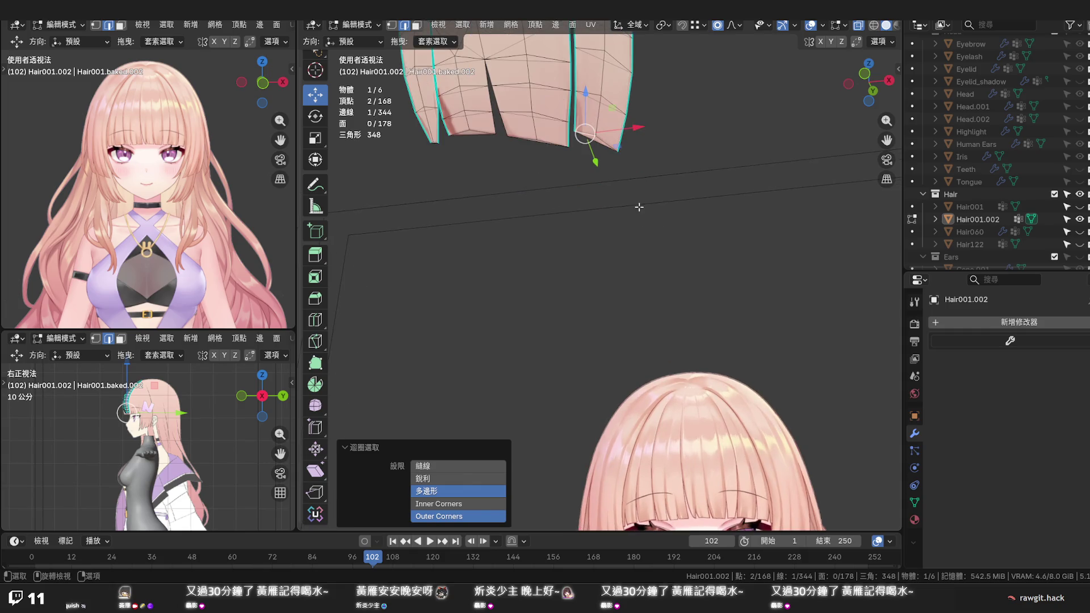
pyautogui.press('3')
pyautogui.click(597, 141)
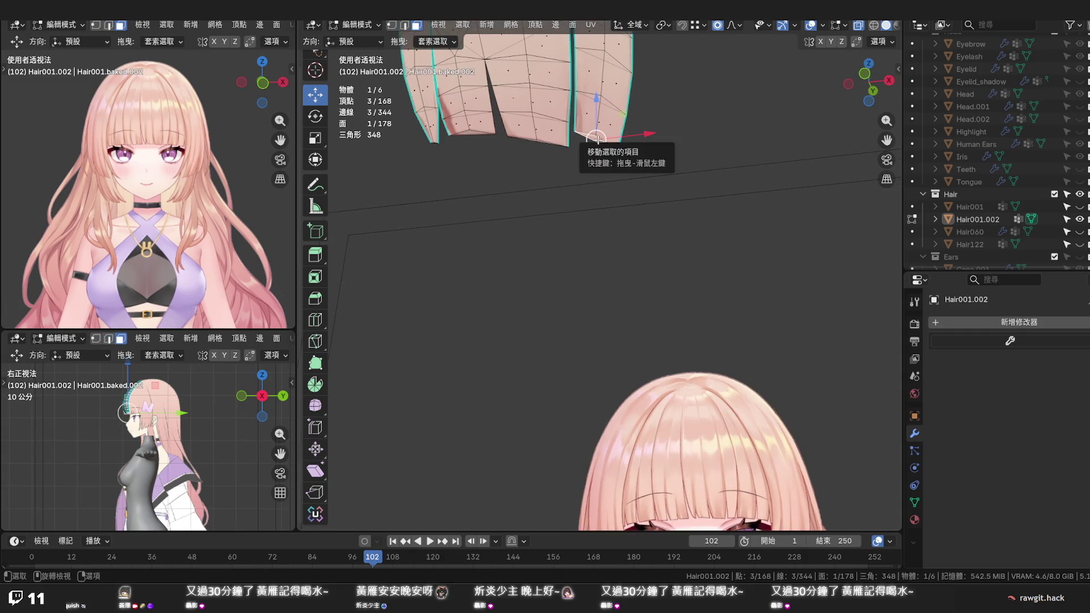
pyautogui.press('x')
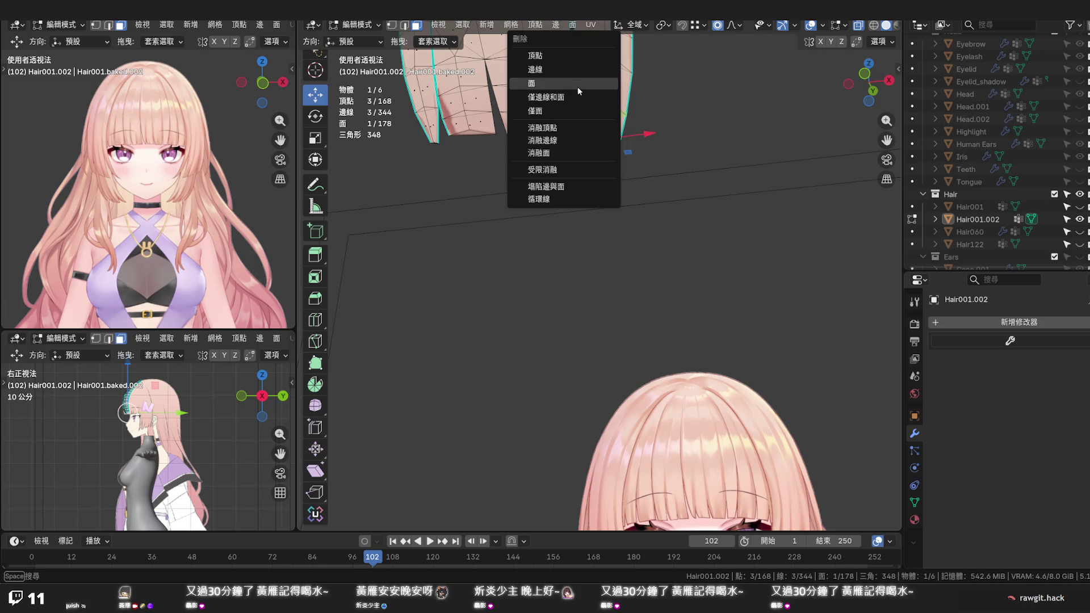
pyautogui.click(577, 87)
pyautogui.keyDown('alt'); pyautogui.click(590, 135); pyautogui.keyUp('alt')
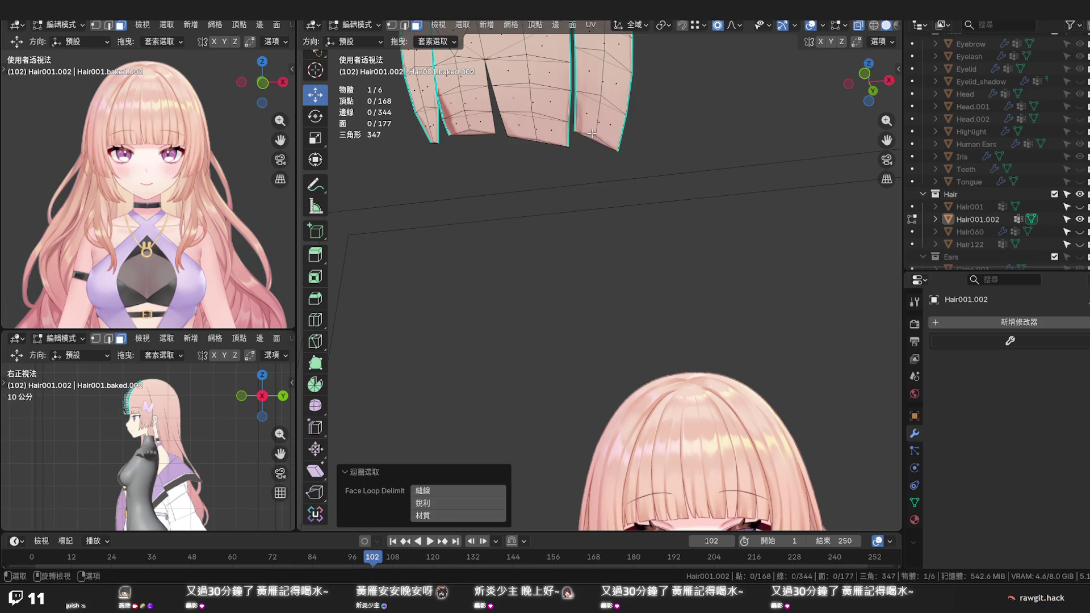
# Select the tip edge loop in front view and lower it along Z
pyautogui.press('2')
pyautogui.keyDown('alt'); pyautogui.click(603, 153); pyautogui.keyUp('alt')
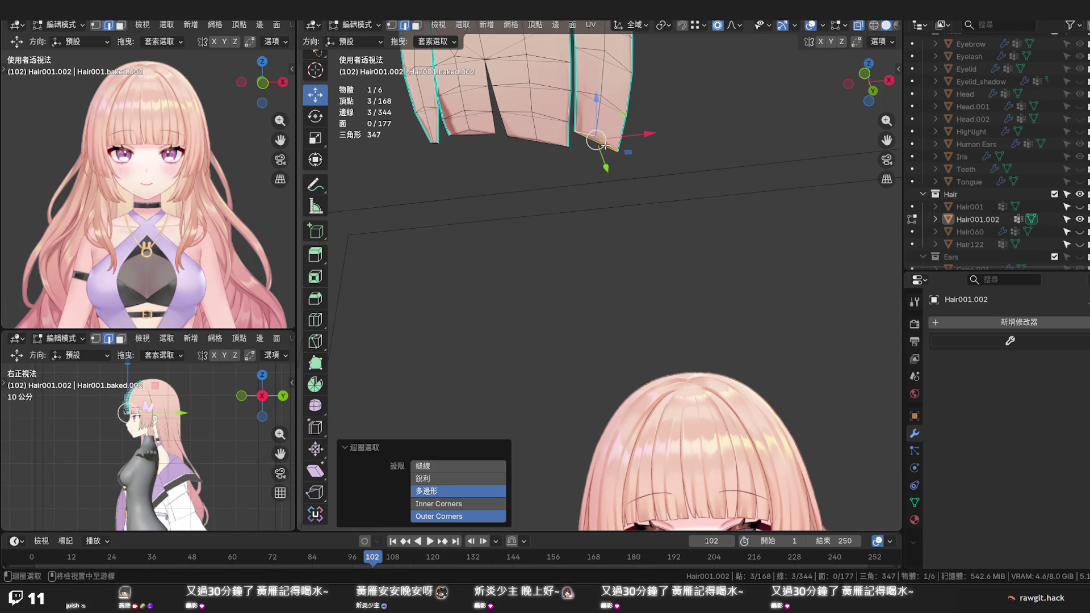
pyautogui.press('KP_1')
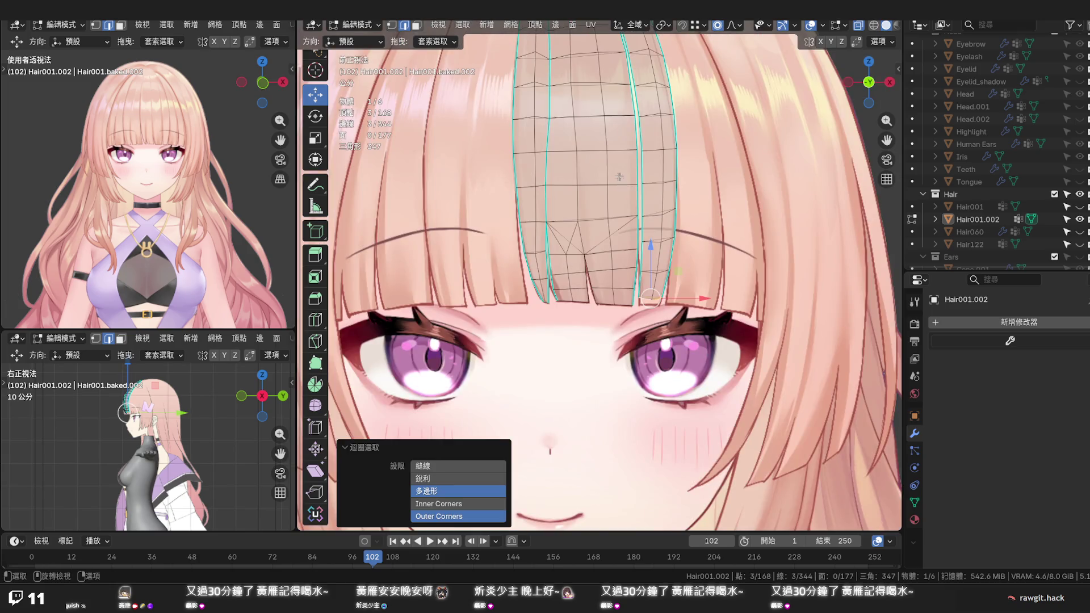
pyautogui.moveTo(647, 254); pyautogui.dragTo(650, 258)
# Nudge the split edge's bottom vertex and the vertex above it along X, ending at −0.000657 m
pyautogui.scroll(5, 618, 261)
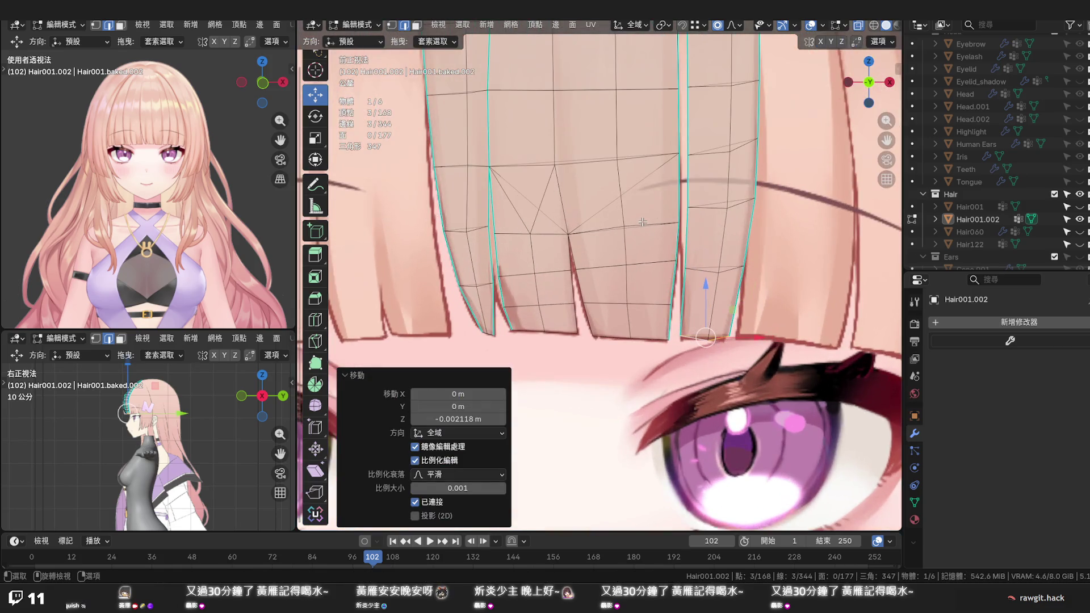
pyautogui.keyDown('shift'); pyautogui.moveTo(618, 260); pyautogui.dragTo(596, 298, button='middle'); pyautogui.keyUp('shift')
pyautogui.click(634, 283)
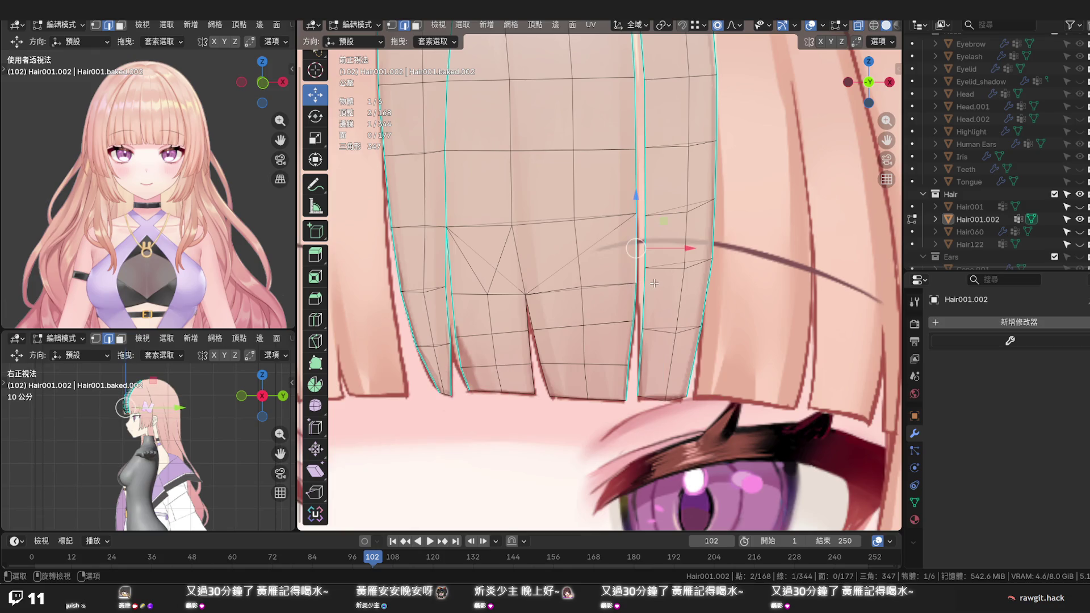
pyautogui.click(634, 283)
pyautogui.moveTo(656, 285); pyautogui.dragTo(664, 287)
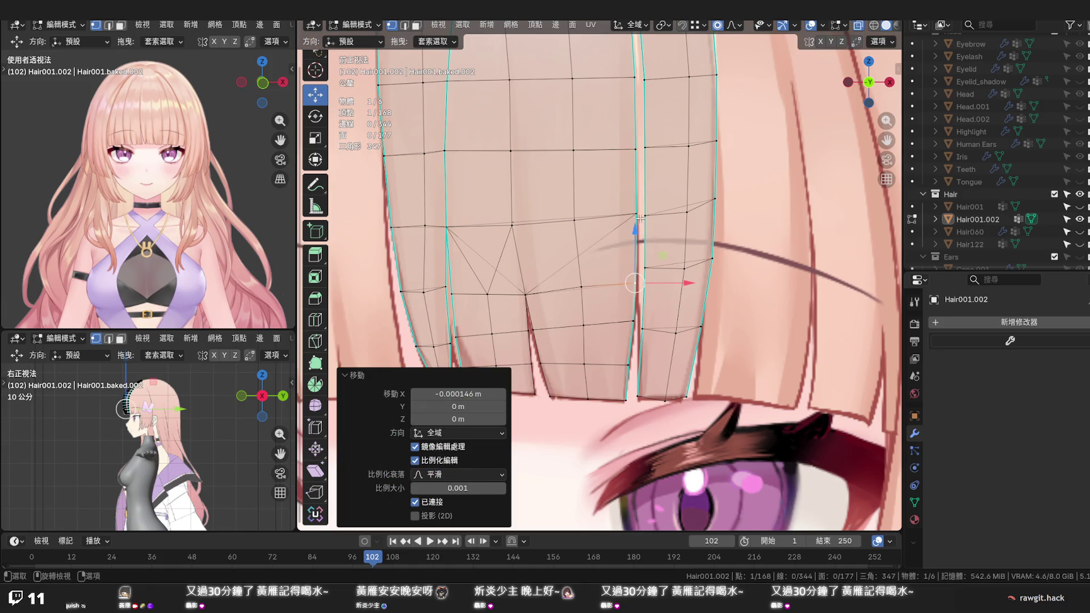
pyautogui.click(645, 216)
pyautogui.moveTo(666, 216); pyautogui.dragTo(662, 216)
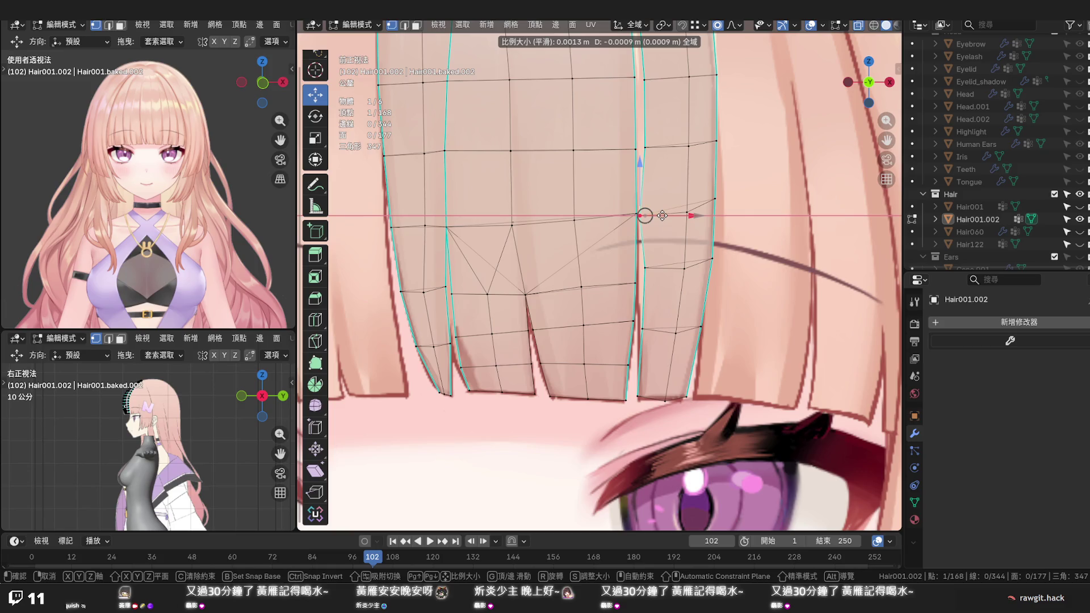
pyautogui.moveTo(662, 215); pyautogui.dragTo(664, 216)
pyautogui.scroll(-4, 656, 202)
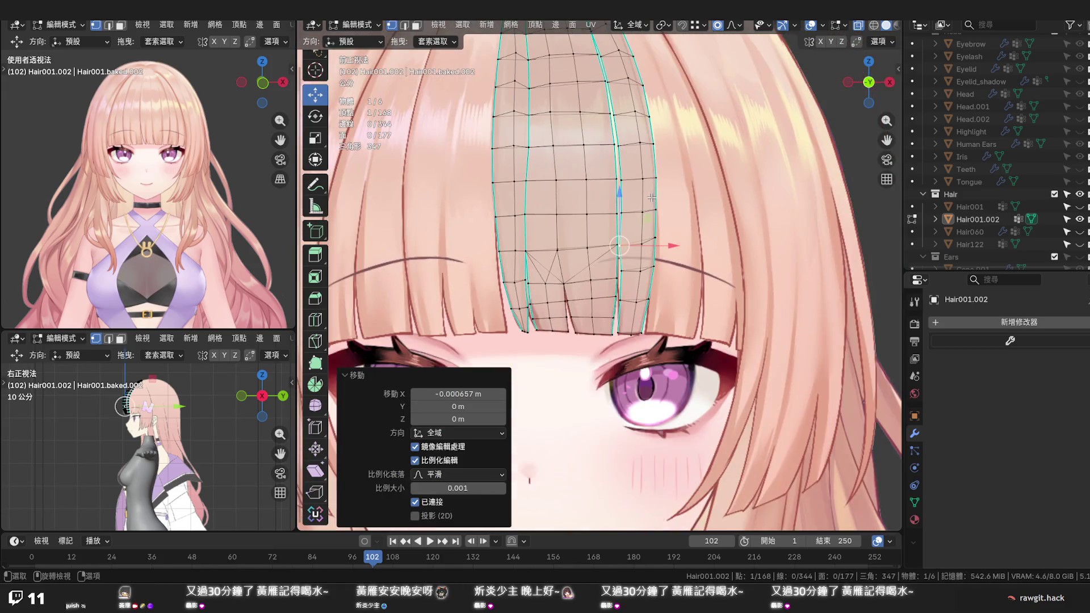
# Edge-slide the right strip's vertical edge loop to even out column spacing, then deselect
pyautogui.scroll(-1, 643, 200)
pyautogui.keyDown('alt'); pyautogui.click(643, 198); pyautogui.keyUp('alt')
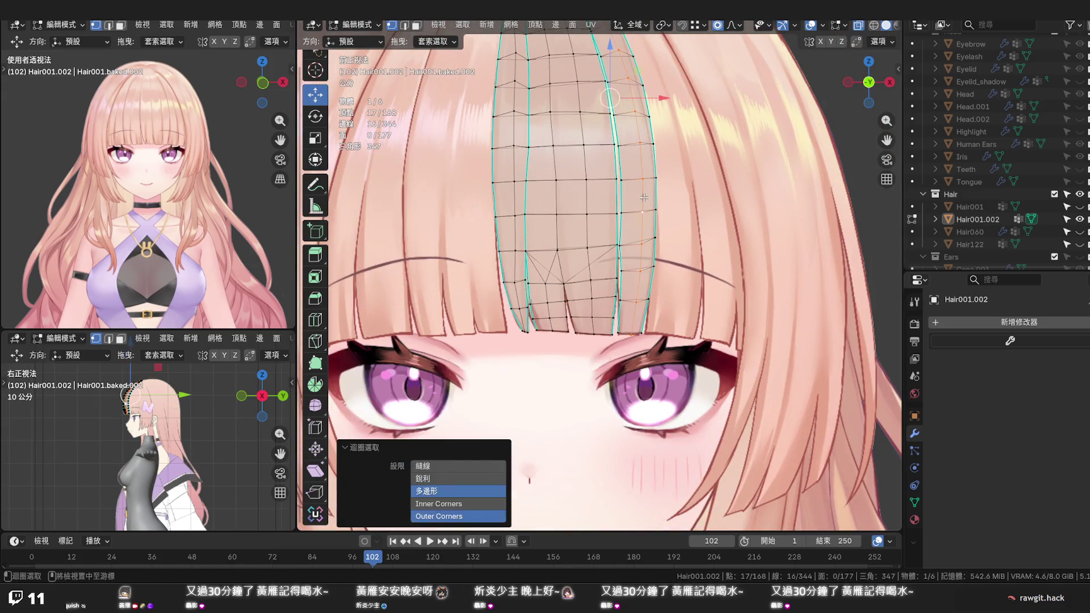
pyautogui.scroll(-1, 643, 197)
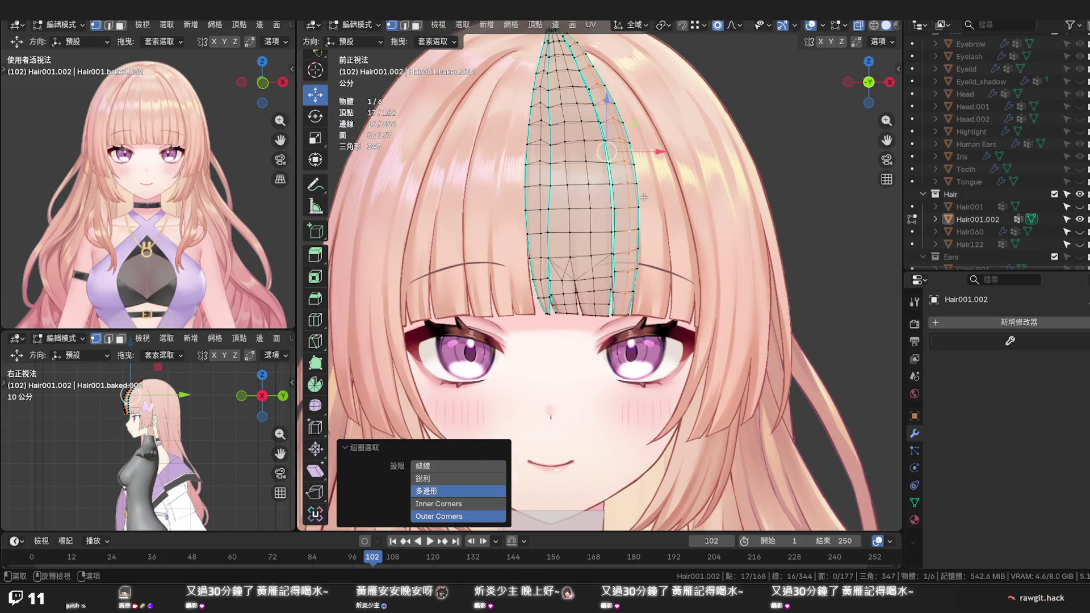
pyautogui.press('g')
pyautogui.press('g')
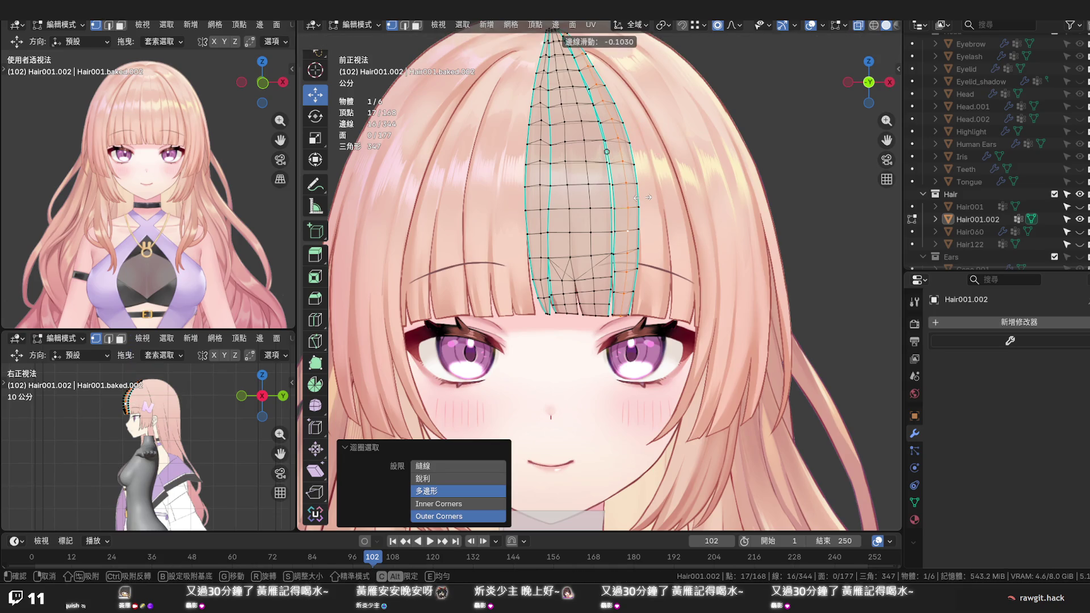
pyautogui.click(641, 197)
pyautogui.click(661, 192)
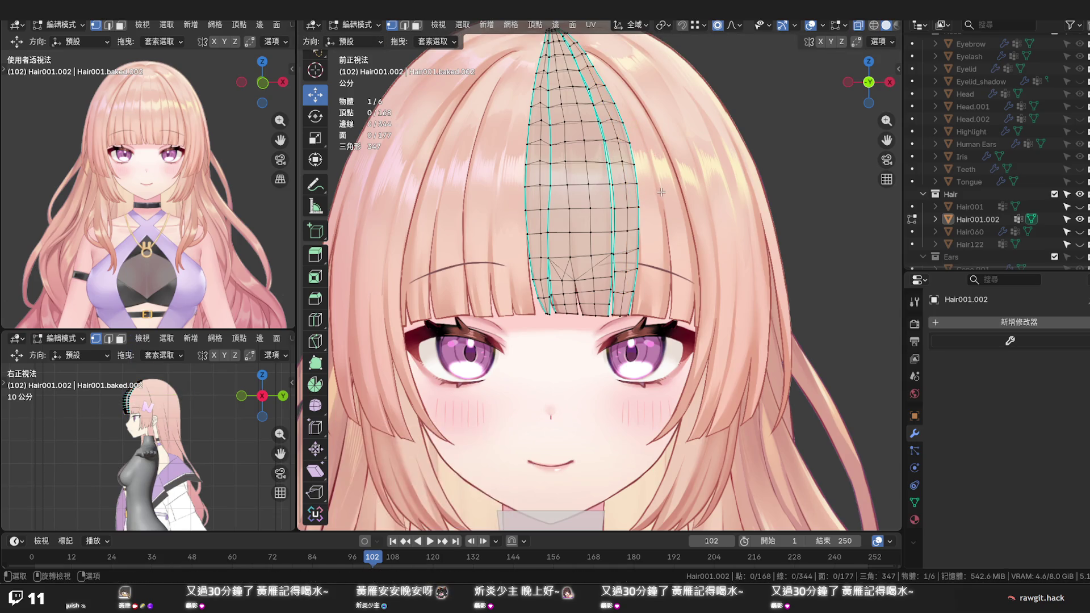
pyautogui.scroll(5, 661, 191)
pyautogui.keyDown('shift'); pyautogui.moveTo(651, 204); pyautogui.dragTo(655, 279, button='middle'); pyautogui.keyUp('shift')
pyautogui.keyDown('shift'); pyautogui.moveTo(469, 152); pyautogui.dragTo(509, 265, button='middle'); pyautogui.keyUp('shift')
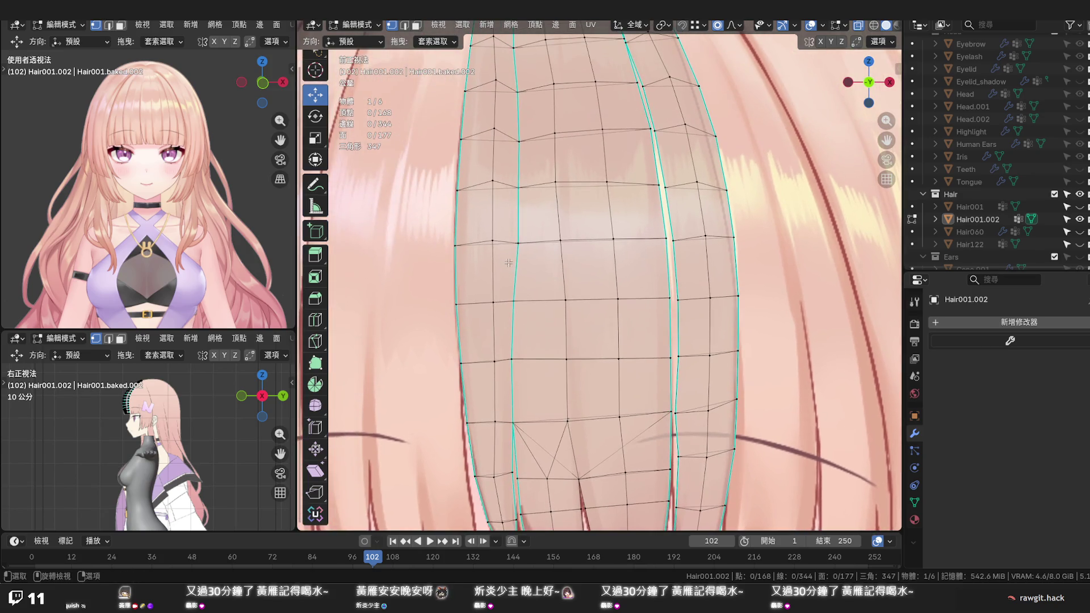
# Shift four left-column vertices of the strand slightly left along X, ending at −0.001138 m
pyautogui.click(516, 244)
pyautogui.moveTo(548, 243); pyautogui.dragTo(539, 242)
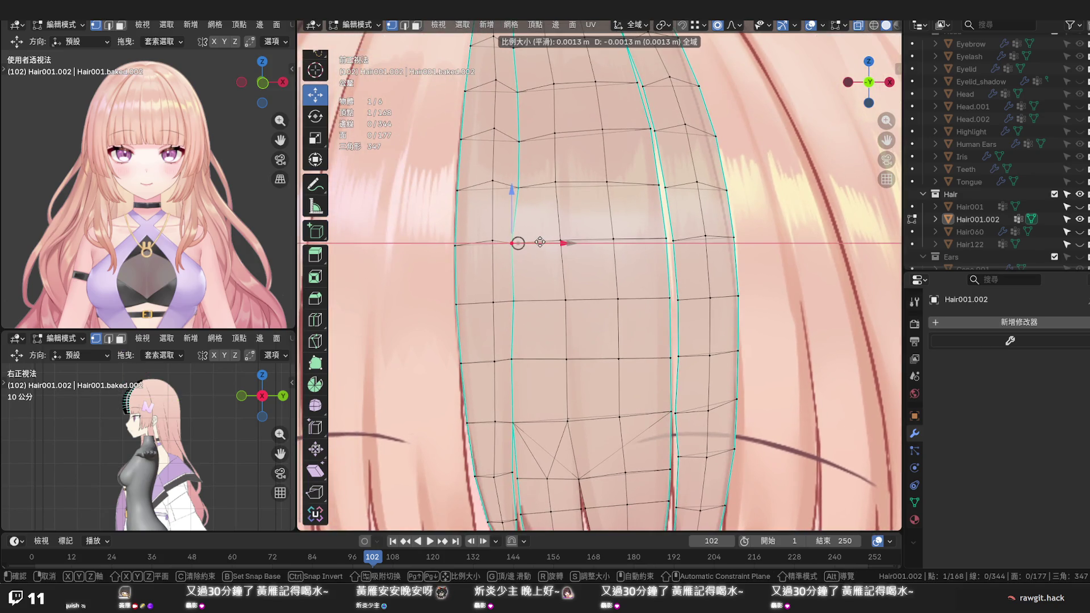
pyautogui.click(540, 242)
pyautogui.click(511, 301)
pyautogui.moveTo(563, 301); pyautogui.dragTo(542, 299)
pyautogui.click(517, 187)
pyautogui.moveTo(563, 187)
pyautogui.mouseDown()
pyautogui.moveTo(542, 186)
pyautogui.moveTo(535, 160)
pyautogui.moveTo(555, 142)
pyautogui.mouseUp()
pyautogui.click(517, 141)
# Orbit beneath the hair mesh to check the outline, then return to a front view
pyautogui.scroll(-2, 555, 142)
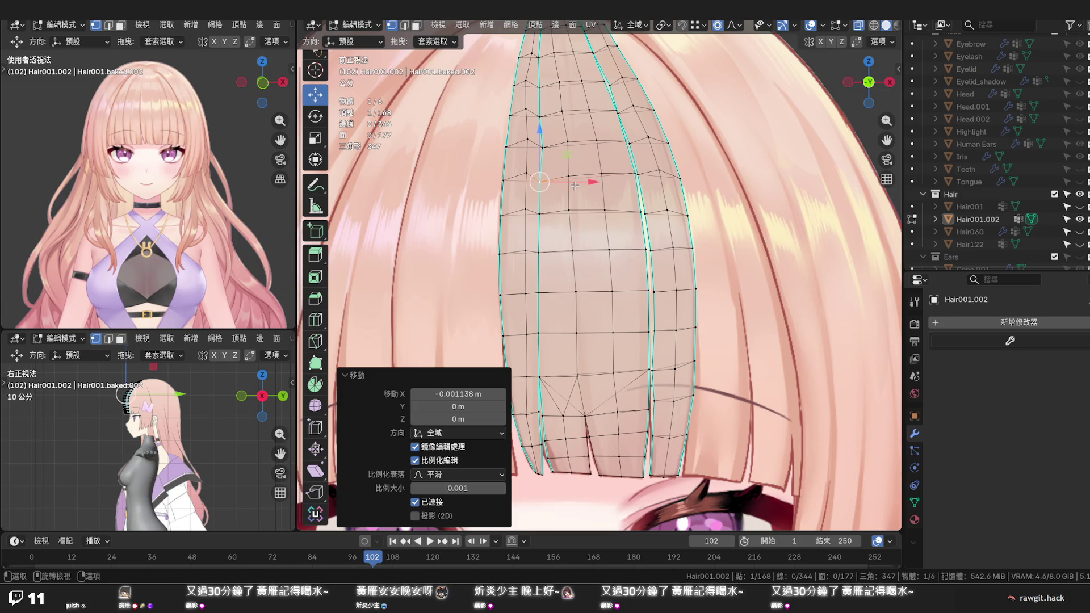
pyautogui.scroll(-1, 575, 186)
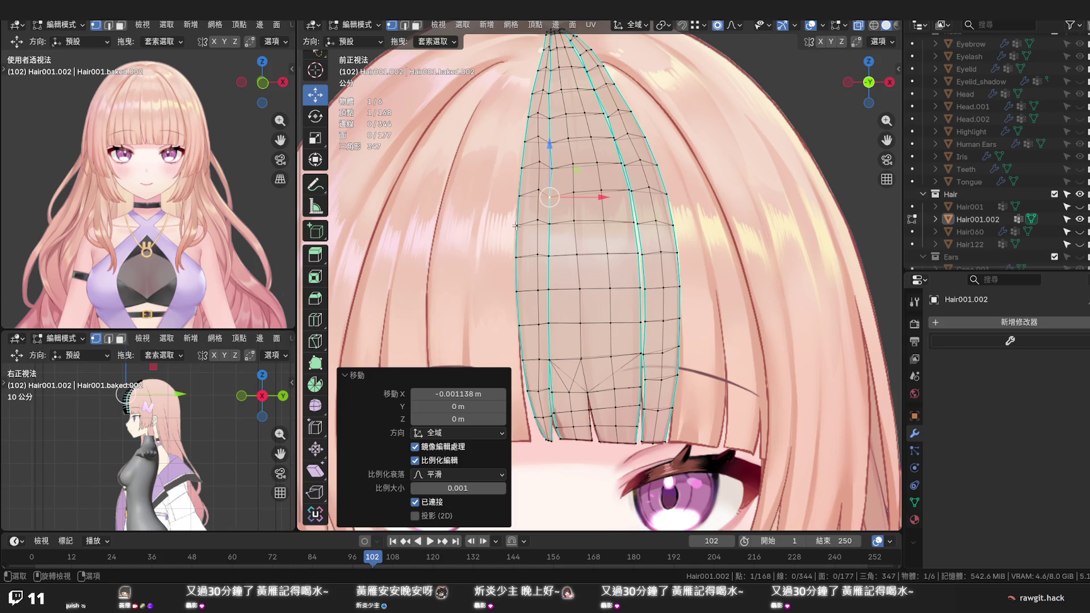
pyautogui.scroll(3, 526, 224)
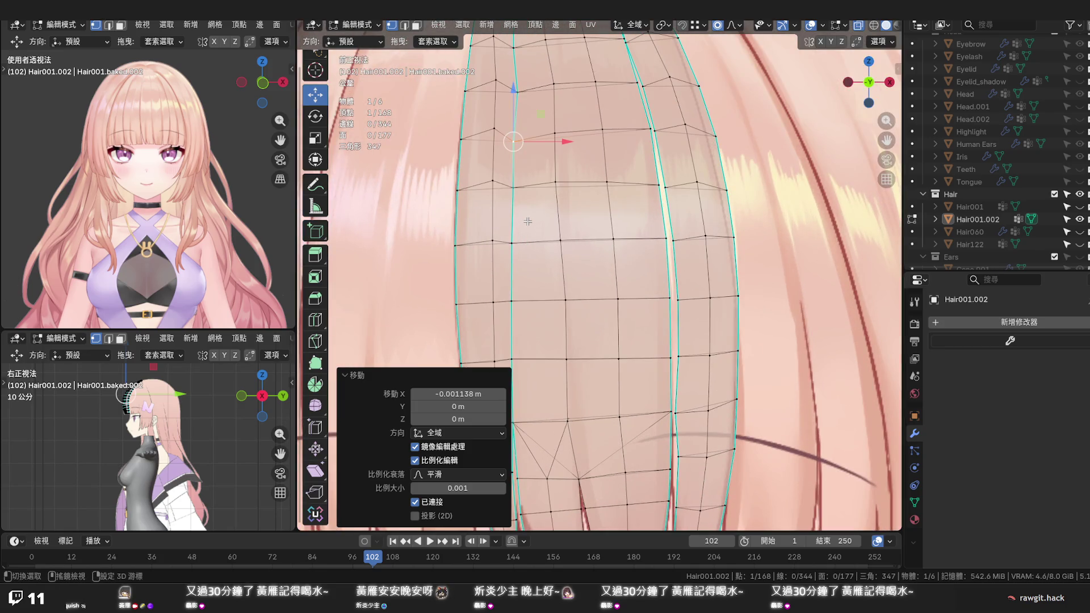
pyautogui.moveTo(528, 224)
pyautogui.mouseDown(button='middle')
pyautogui.moveTo(587, 212)
pyautogui.moveTo(599, 190)
pyautogui.mouseUp(button='middle')
pyautogui.scroll(-5, 587, 213)
pyautogui.moveTo(601, 220); pyautogui.dragTo(608, 215, button='middle')
pyautogui.scroll(2, 608, 215)
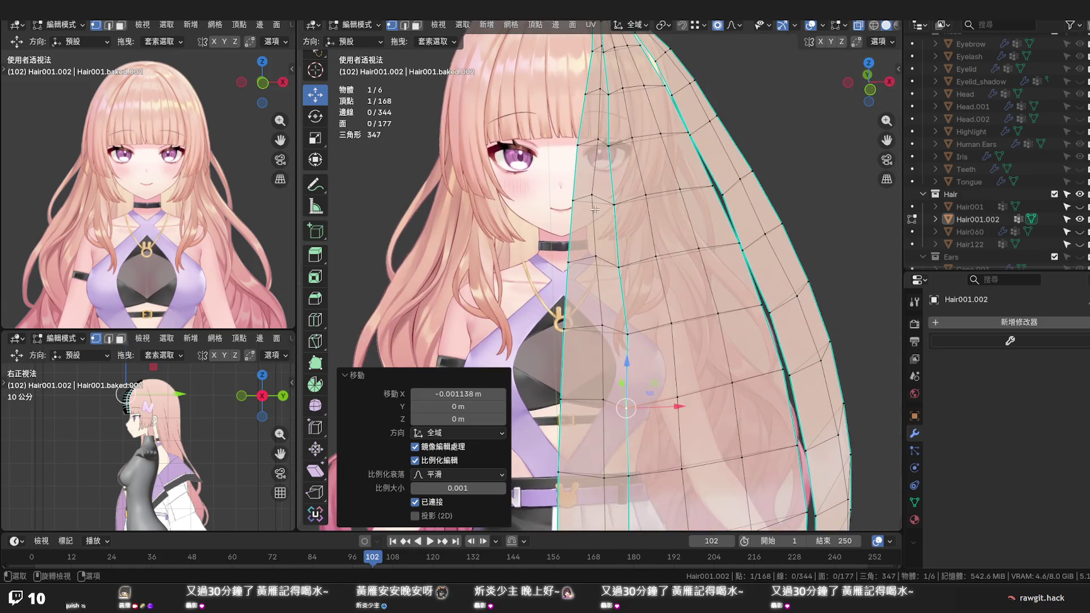
# Move the selected vertex and a lower strand vertex slightly along X
pyautogui.press('g')
pyautogui.press('x')
pyautogui.click(625, 196)
pyautogui.click(599, 255)
pyautogui.press('g')
pyautogui.press('x')
pyautogui.click(631, 261)
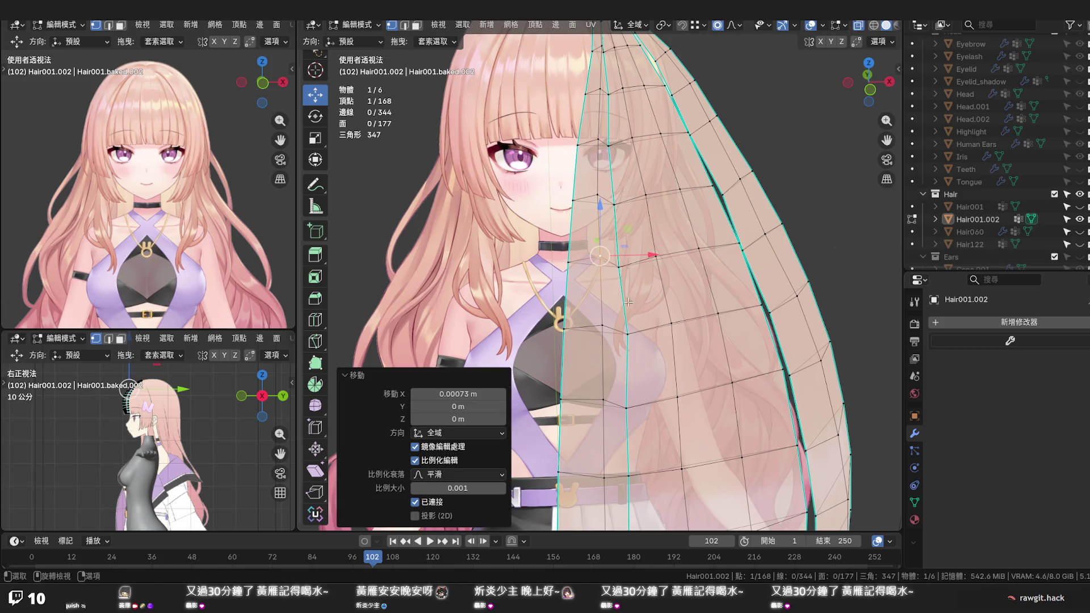
# In front view, shift a vertex higher on the left edge slightly left along X
pyautogui.press('KP_1')
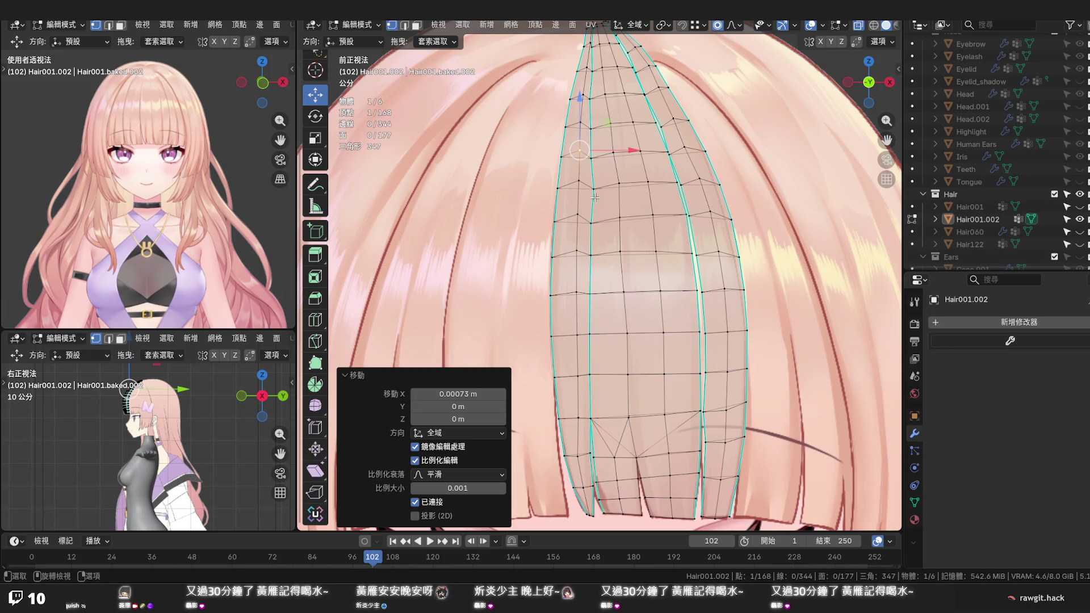
pyautogui.click(594, 190)
pyautogui.press('g')
pyautogui.press('x')
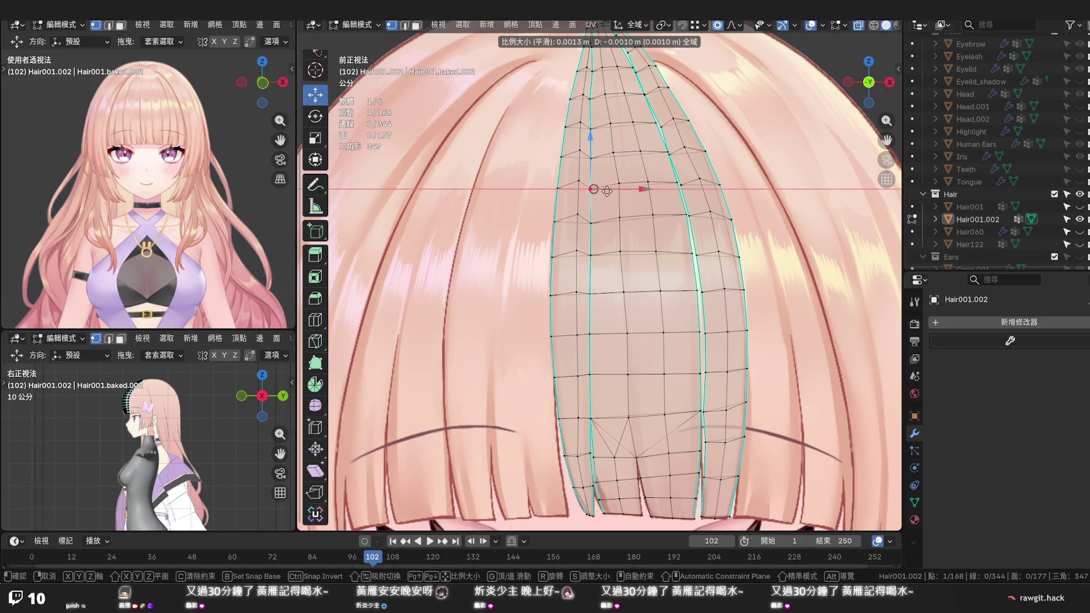
pyautogui.click(606, 190)
pyautogui.keyDown('shift'); pyautogui.moveTo(607, 170); pyautogui.dragTo(605, 317, button='middle'); pyautogui.keyUp('shift')
pyautogui.scroll(3, 601, 233)
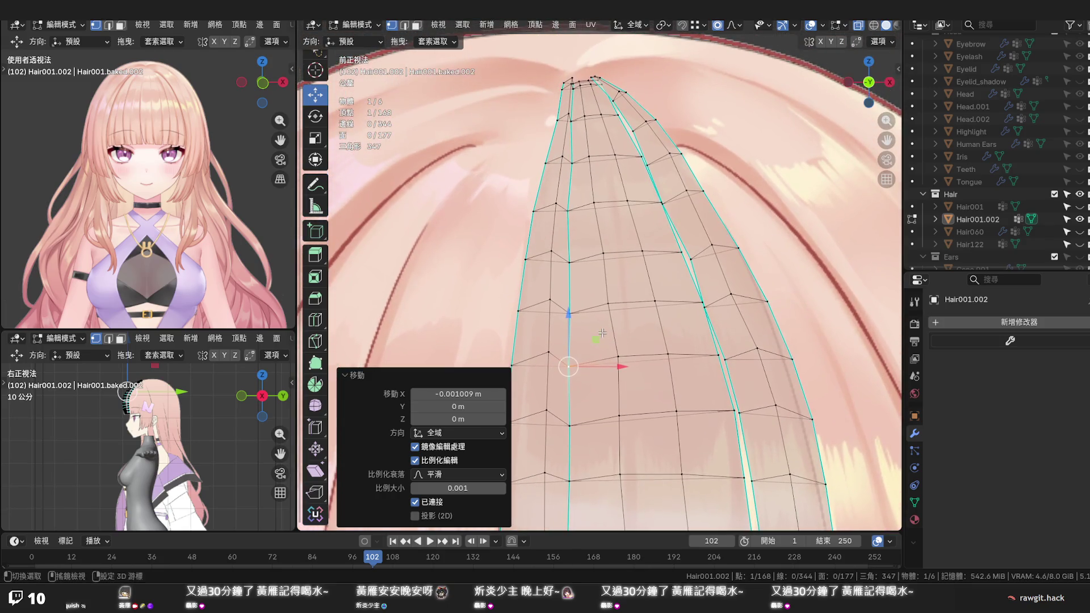
# Shift the vertex near the crown root slightly right along X
pyautogui.click(611, 307)
pyautogui.press('g')
pyautogui.press('x')
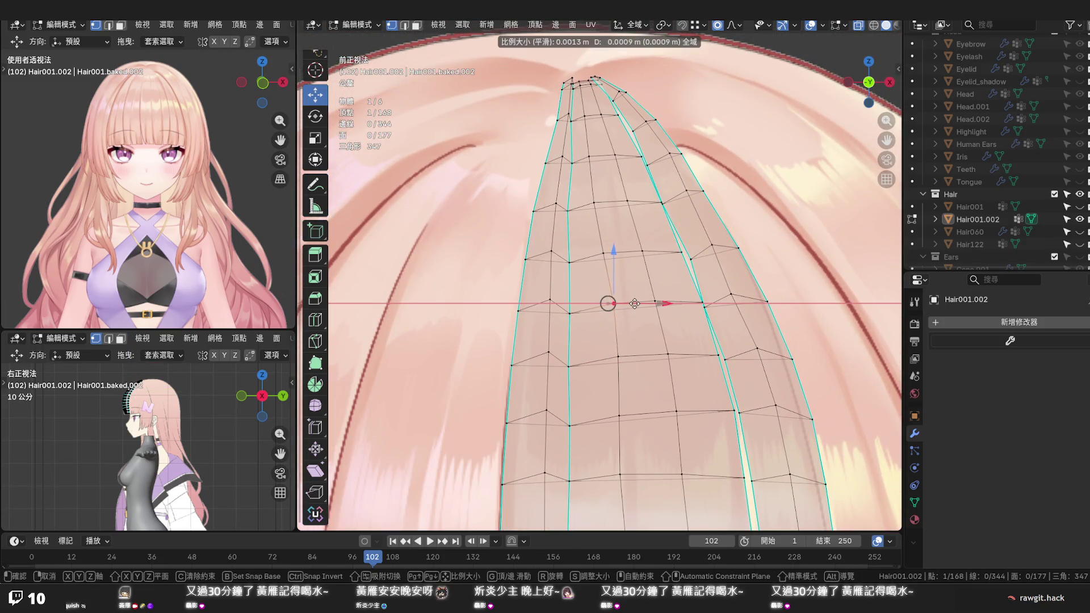
pyautogui.click(612, 270)
pyautogui.click(607, 253)
pyautogui.press('g')
pyautogui.press('x')
# Nudge vertices just below the root along X (last by 0.000875 m) and unhide Hair001
pyautogui.click(606, 214)
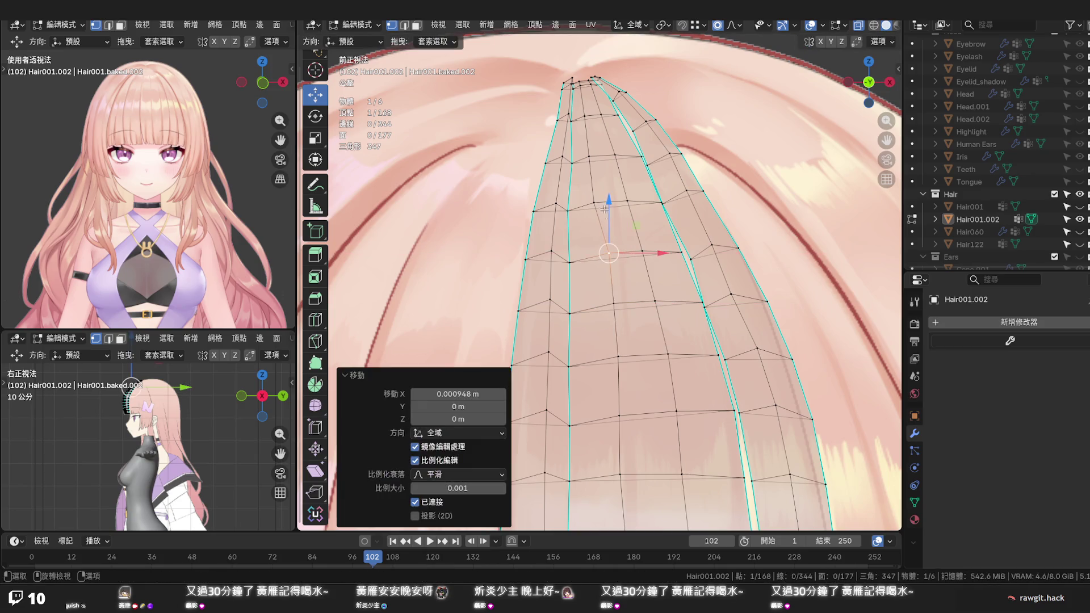
pyautogui.click(596, 203)
pyautogui.press('g')
pyautogui.press('x')
pyautogui.click(601, 167)
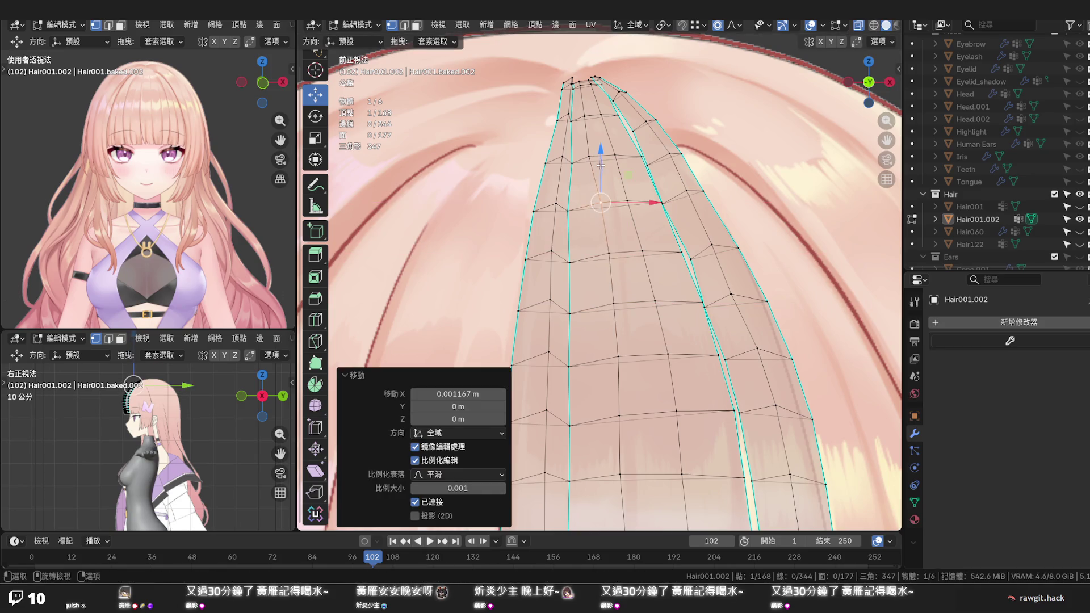
pyautogui.click(592, 154)
pyautogui.press('g')
pyautogui.press('x')
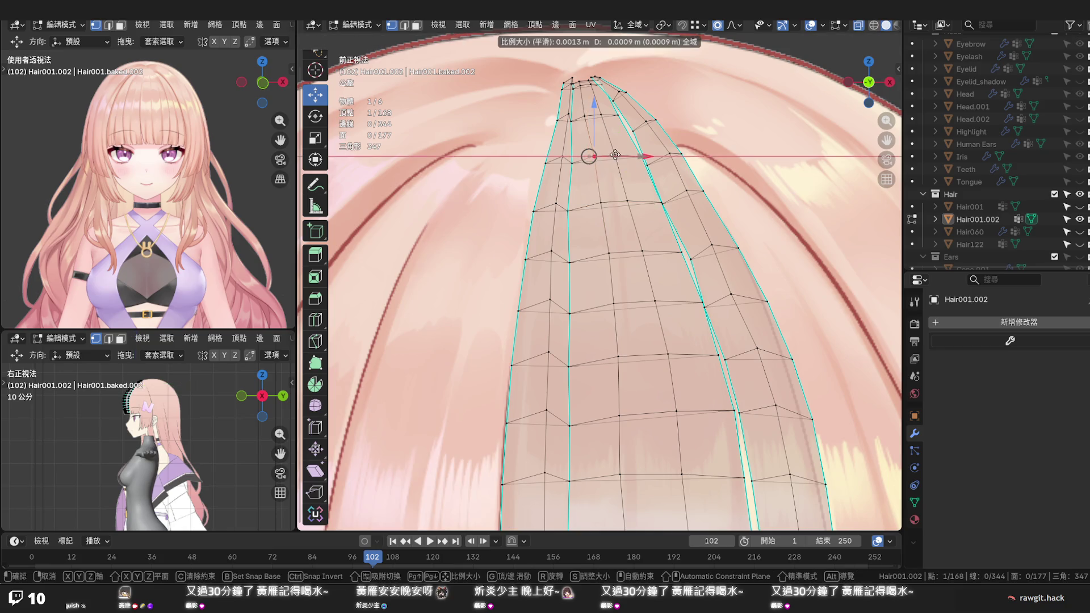
pyautogui.click(587, 129)
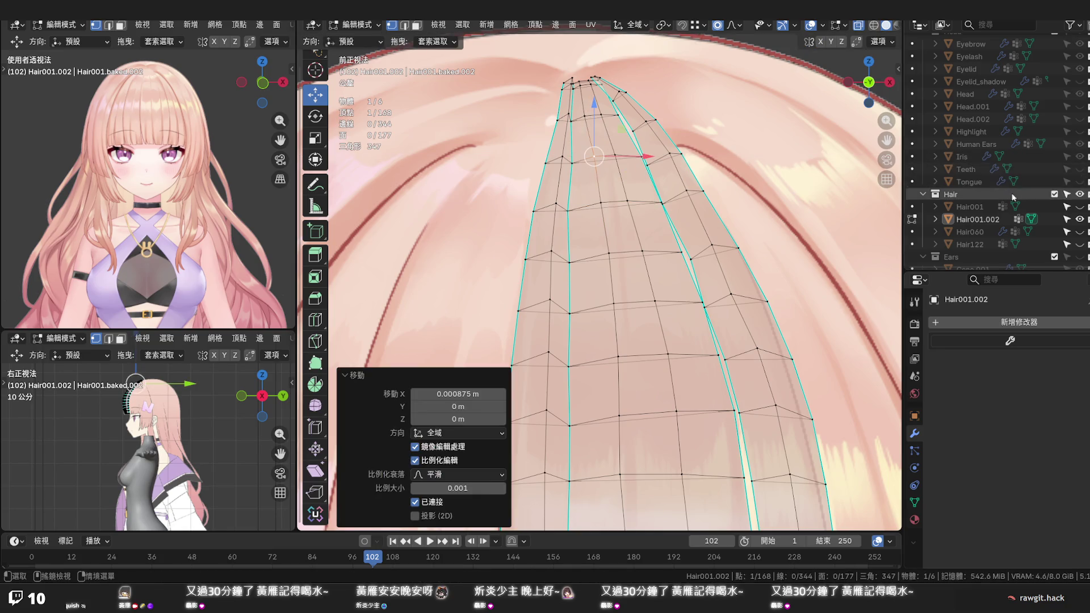
pyautogui.click(1078, 206)
pyautogui.scroll(-4, 672, 231)
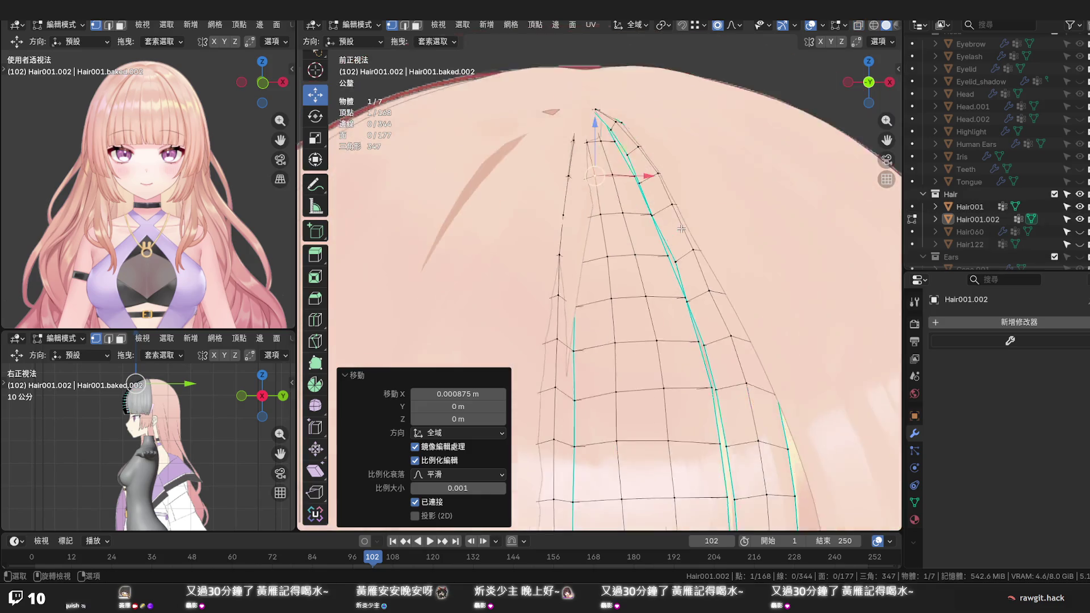
# Inspect the head from an angle and from the front, then save the file
pyautogui.moveTo(671, 231)
pyautogui.mouseDown(button='middle')
pyautogui.moveTo(604, 236)
pyautogui.moveTo(590, 263)
pyautogui.moveTo(620, 309)
pyautogui.moveTo(654, 214)
pyautogui.mouseUp(button='middle')
pyautogui.scroll(-4, 654, 214)
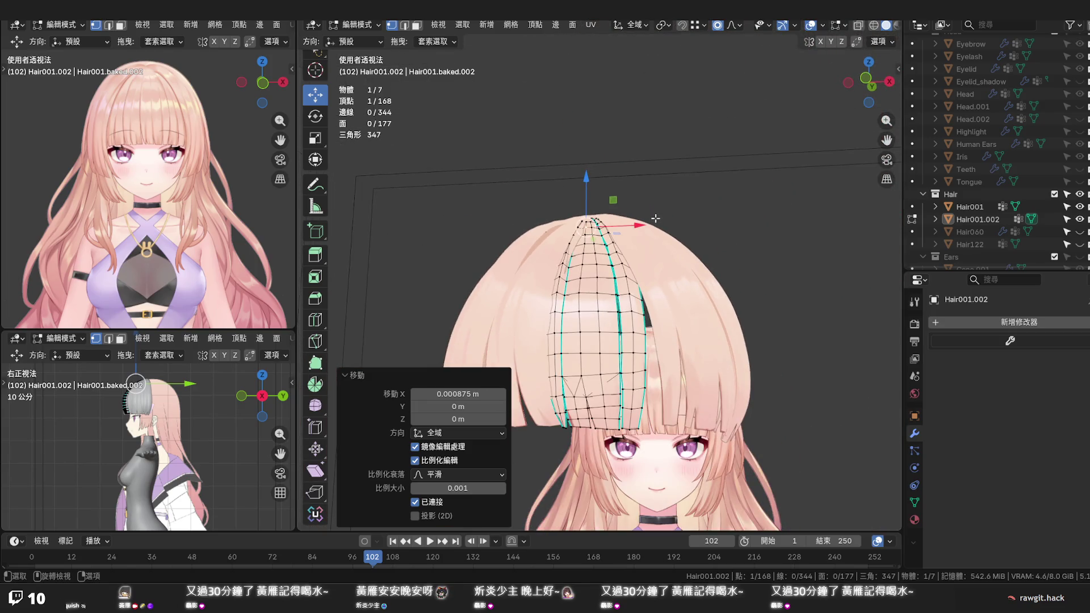
pyautogui.press('KP_1')
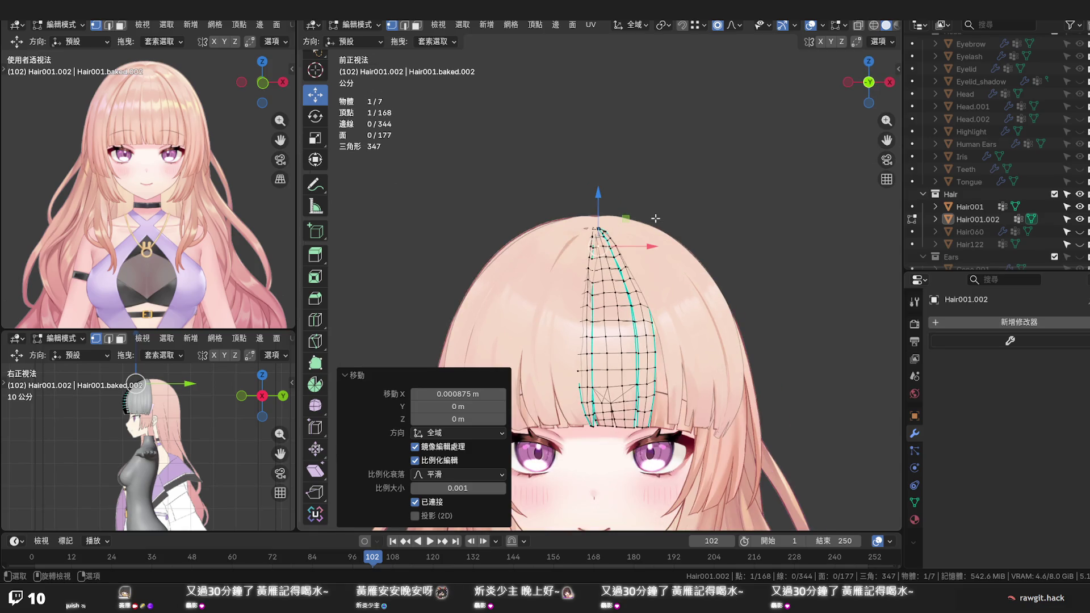
pyautogui.moveTo(669, 296)
pyautogui.mouseDown(button='middle')
pyautogui.moveTo(654, 315)
pyautogui.moveTo(670, 277)
pyautogui.moveTo(695, 304)
pyautogui.moveTo(664, 291)
pyautogui.mouseUp(button='middle')
pyautogui.hotkey('ctrl', 's')
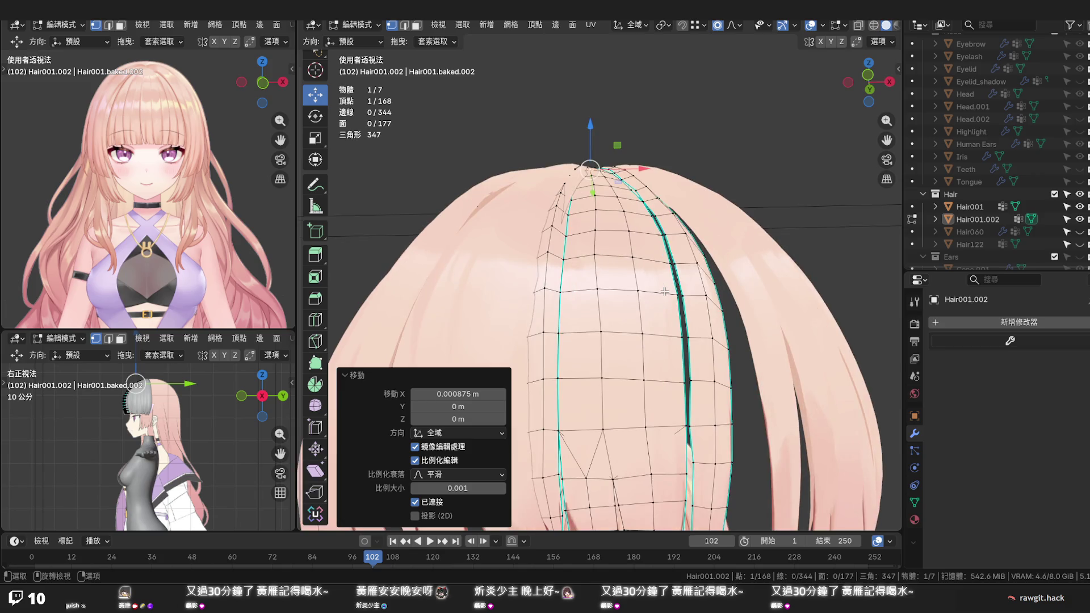
# Check the strand tips from several angles, then hide the Hair001.002 bangs mesh
pyautogui.scroll(6, 664, 292)
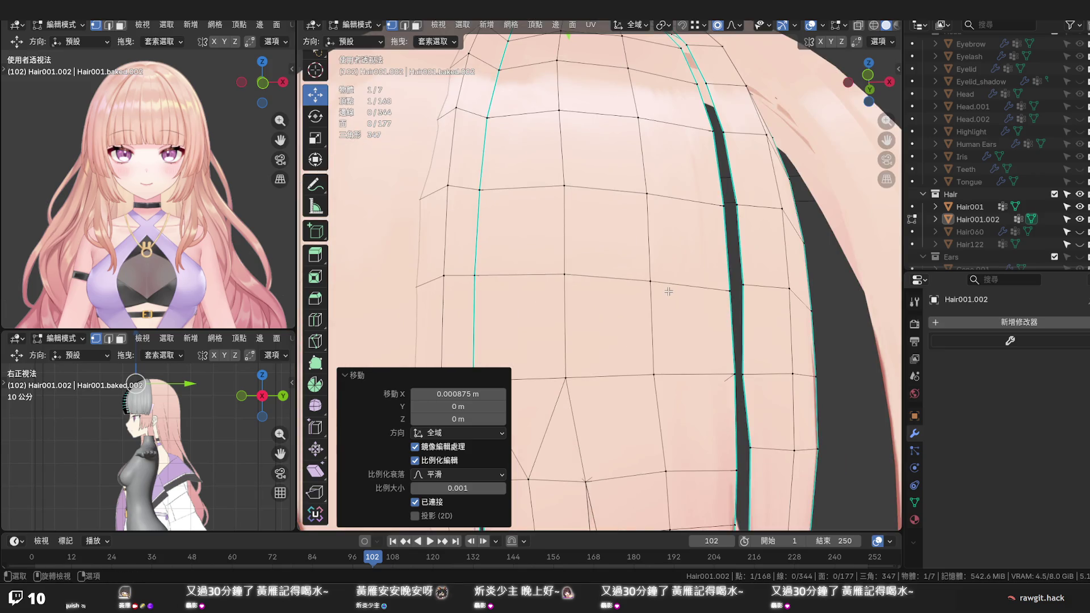
pyautogui.scroll(-5, 669, 292)
pyautogui.moveTo(658, 278); pyautogui.dragTo(644, 276, button='middle')
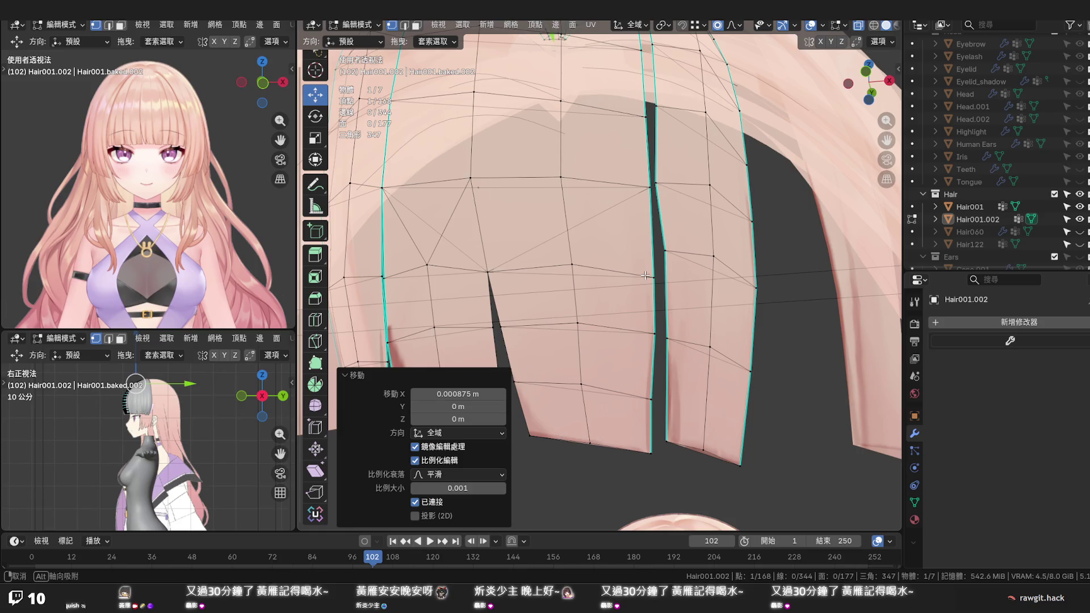
pyautogui.moveTo(644, 276); pyautogui.dragTo(645, 269, button='middle')
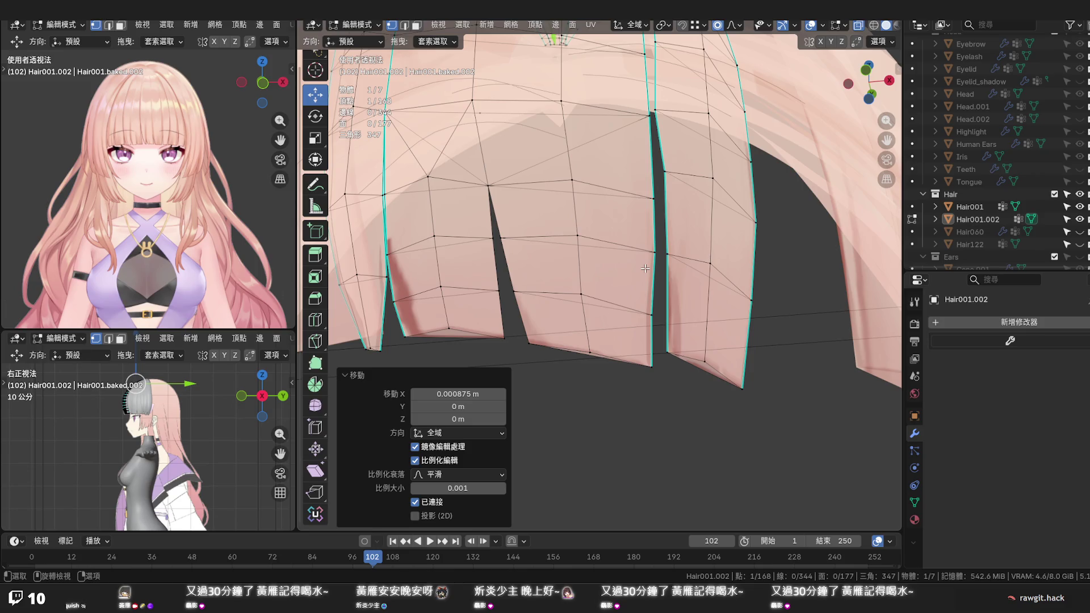
pyautogui.scroll(-5, 614, 266)
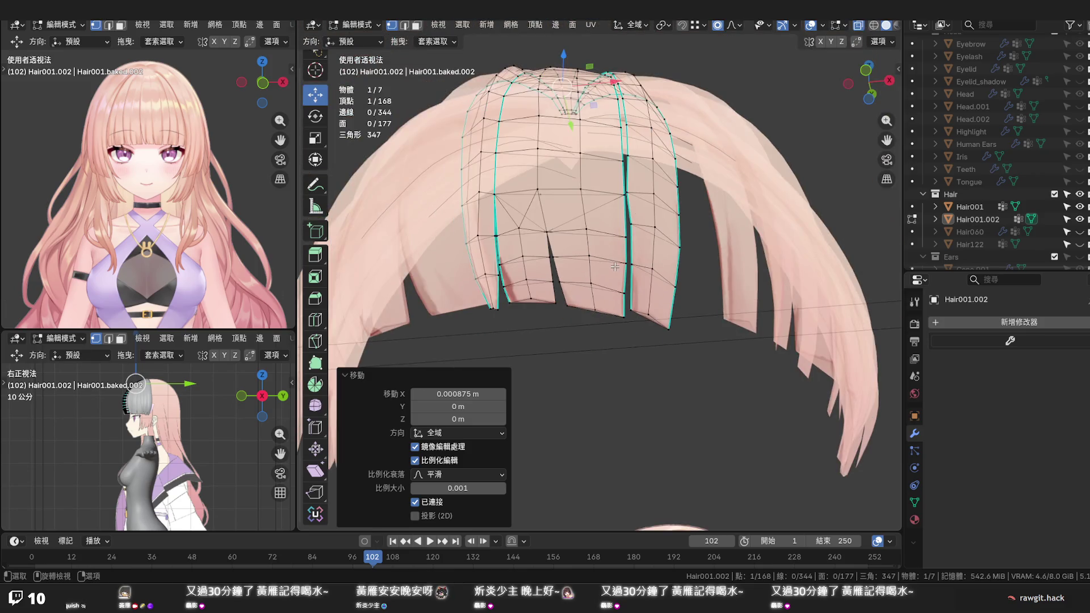
pyautogui.press('KP_1')
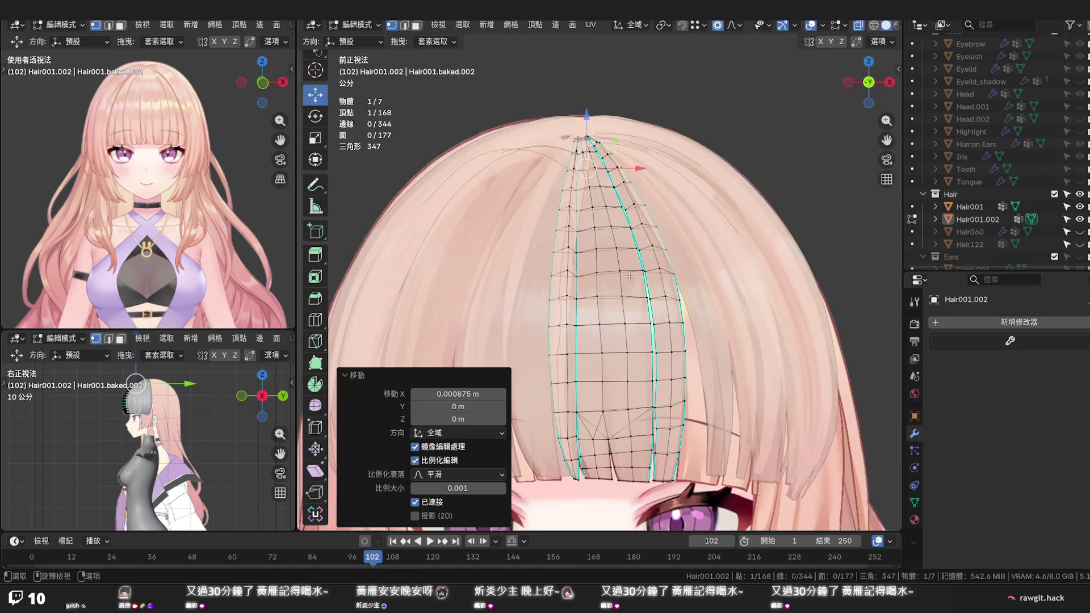
pyautogui.scroll(3, 625, 333)
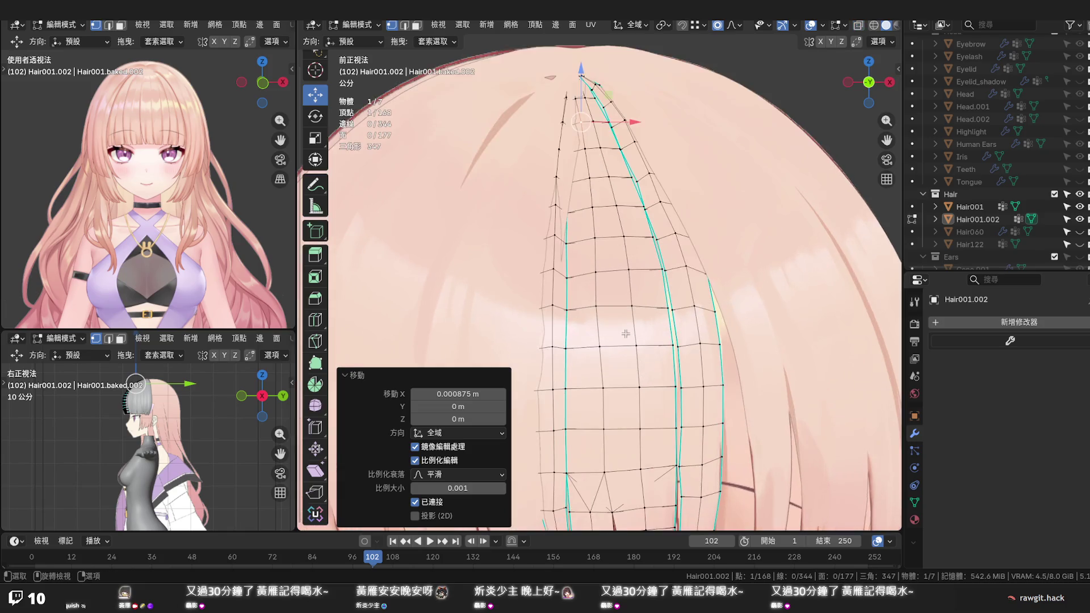
pyautogui.scroll(-4, 622, 329)
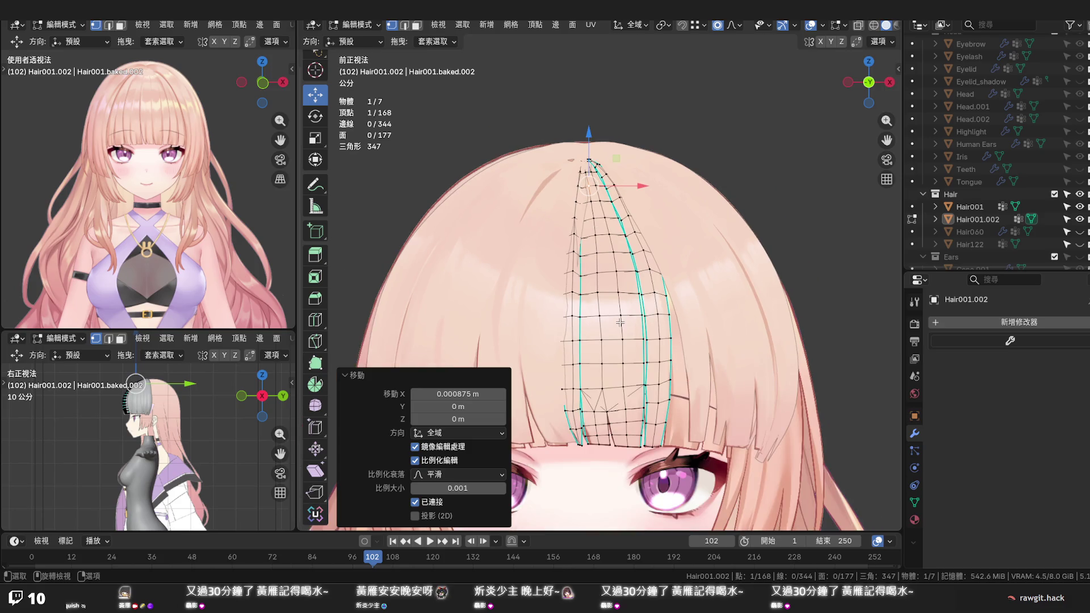
pyautogui.moveTo(618, 320)
pyautogui.mouseDown(button='middle')
pyautogui.moveTo(713, 257)
pyautogui.moveTo(706, 266)
pyautogui.mouseUp(button='middle')
pyautogui.press('KP_1')
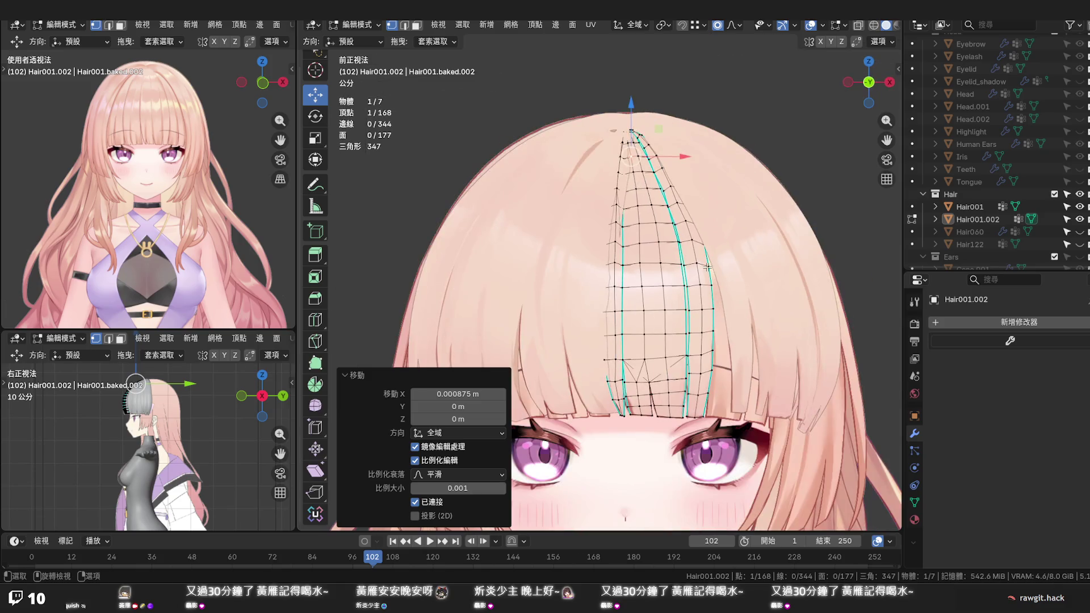
pyautogui.click(1078, 219)
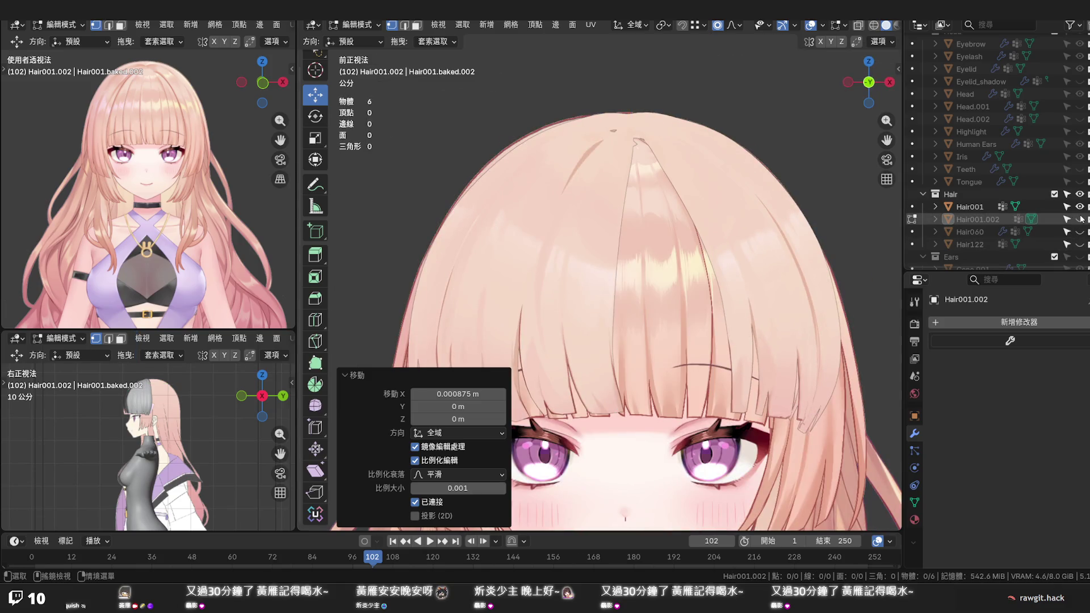
# Show Hair001.002, hide Hair001, select a bangs vertex and disable proportional editing
pyautogui.click(1079, 219)
pyautogui.click(1079, 207)
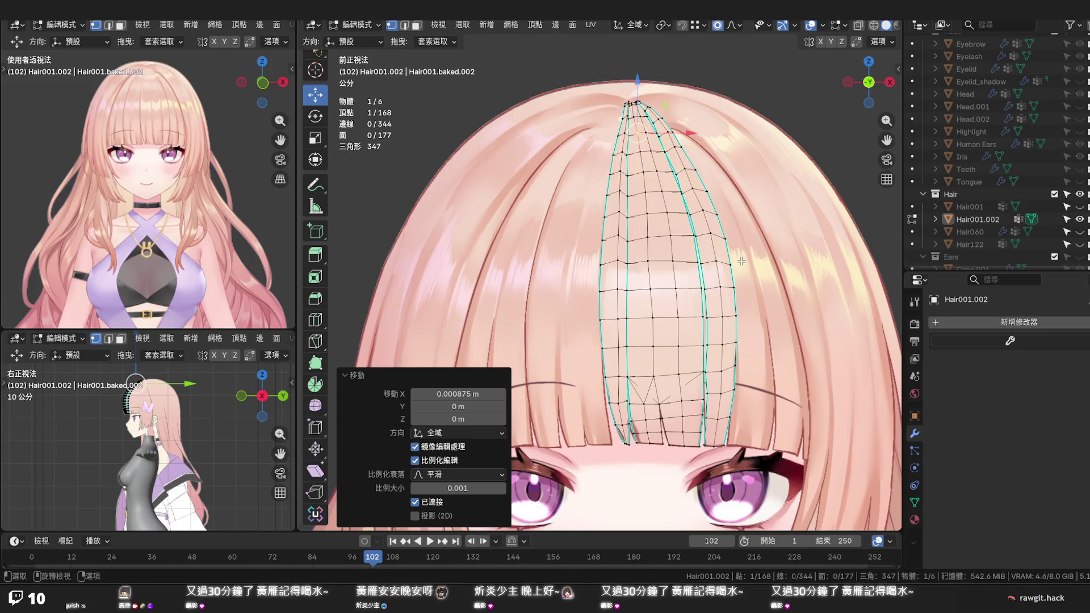
pyautogui.keyDown('shift'); pyautogui.moveTo(733, 262); pyautogui.dragTo(654, 260, button='middle'); pyautogui.keyUp('shift')
pyautogui.scroll(2, 646, 282)
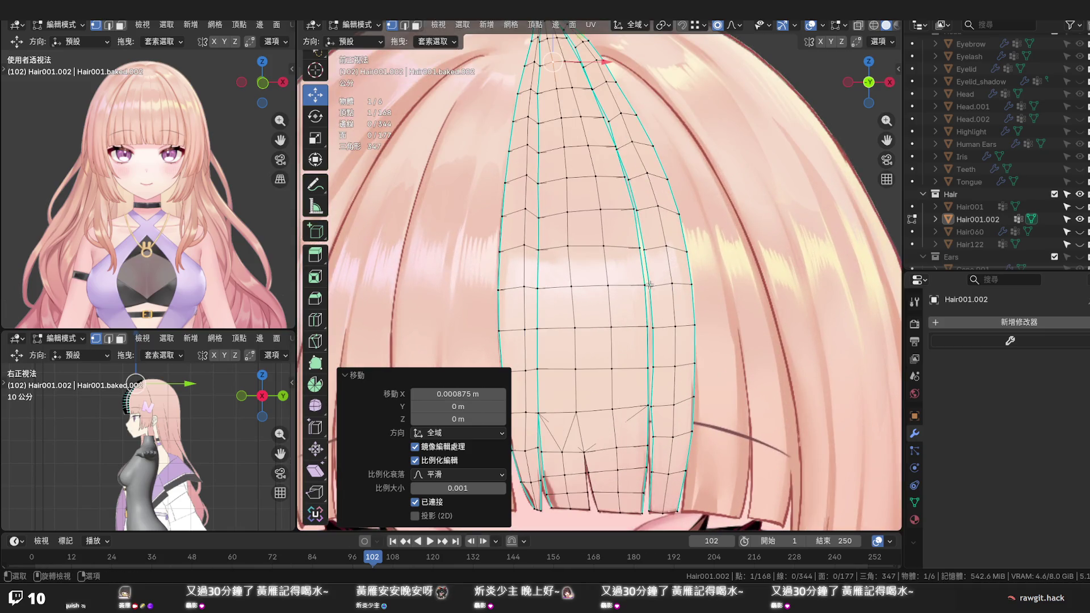
pyautogui.click(648, 283)
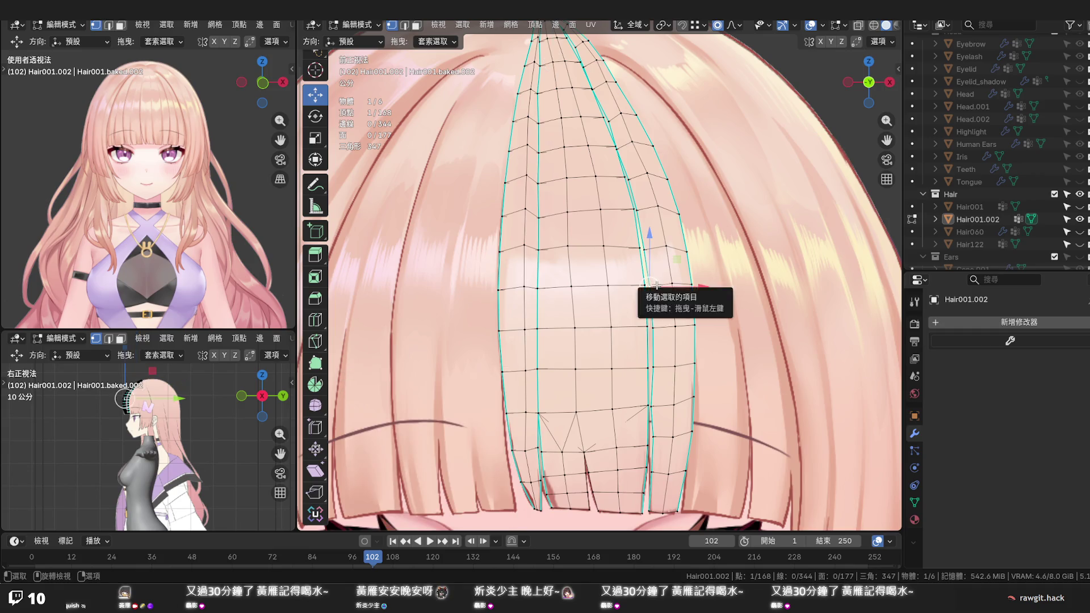
pyautogui.click(717, 26)
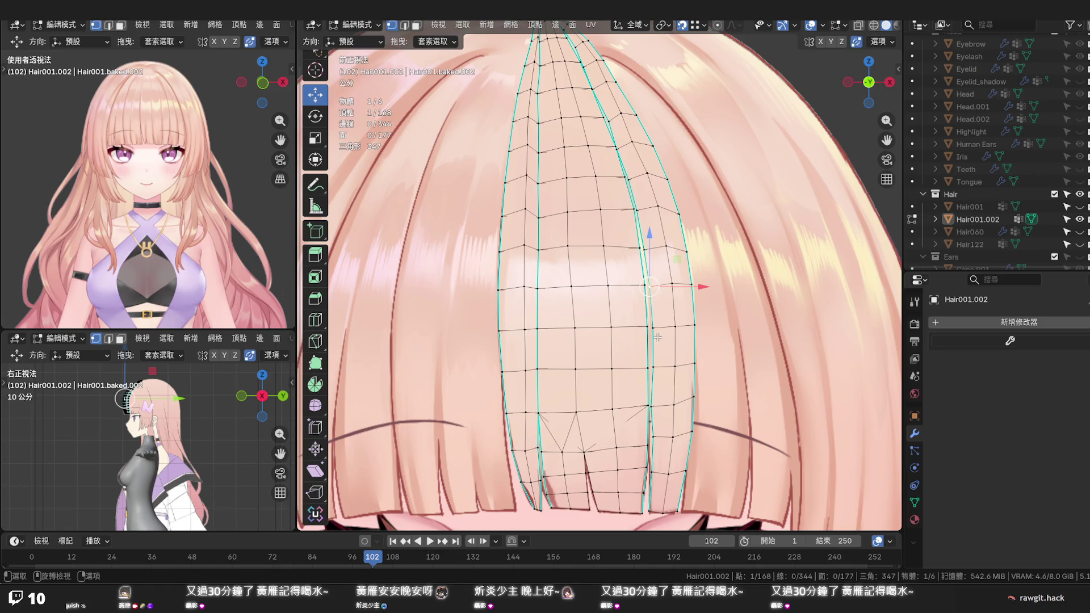
# Drag stray bangs vertices onto their neighbours to auto-merge them, down to 157 vertices
pyautogui.moveTo(650, 287); pyautogui.dragTo(647, 326)
pyautogui.moveTo(655, 366); pyautogui.dragTo(650, 403)
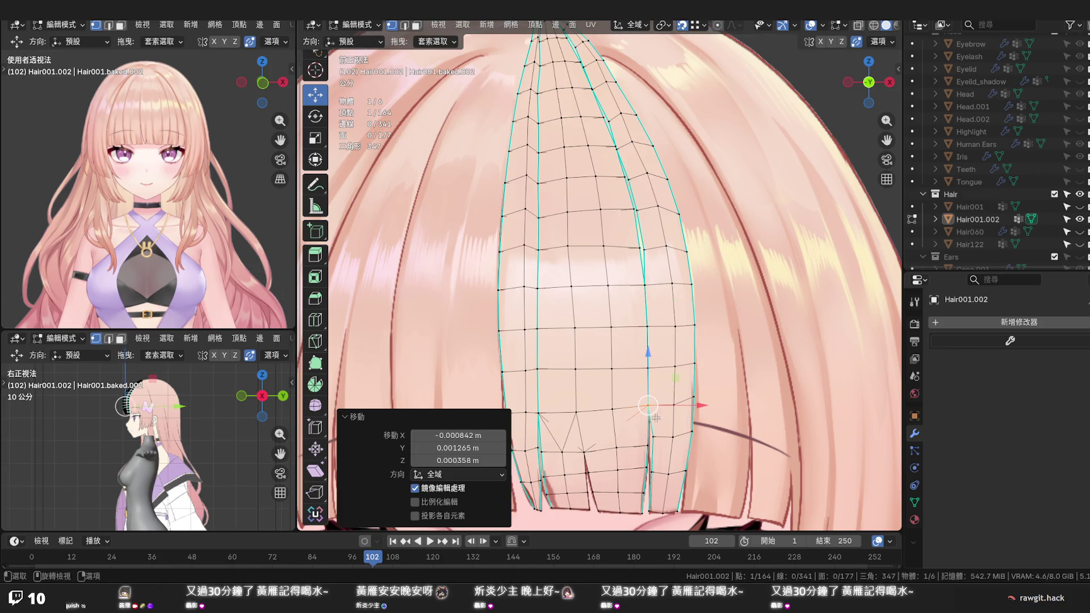
pyautogui.moveTo(643, 253); pyautogui.dragTo(639, 181)
pyautogui.keyDown('shift'); pyautogui.moveTo(639, 180); pyautogui.dragTo(658, 295, button='middle'); pyautogui.keyUp('shift')
pyautogui.scroll(2, 658, 294)
pyautogui.moveTo(672, 262)
pyautogui.mouseDown()
pyautogui.moveTo(664, 219)
pyautogui.moveTo(646, 206)
pyautogui.mouseUp()
pyautogui.moveTo(631, 160); pyautogui.dragTo(635, 160)
pyautogui.keyDown('shift'); pyautogui.moveTo(634, 160); pyautogui.dragTo(639, 275, button='middle'); pyautogui.keyUp('shift')
pyautogui.moveTo(640, 276); pyautogui.dragTo(636, 264)
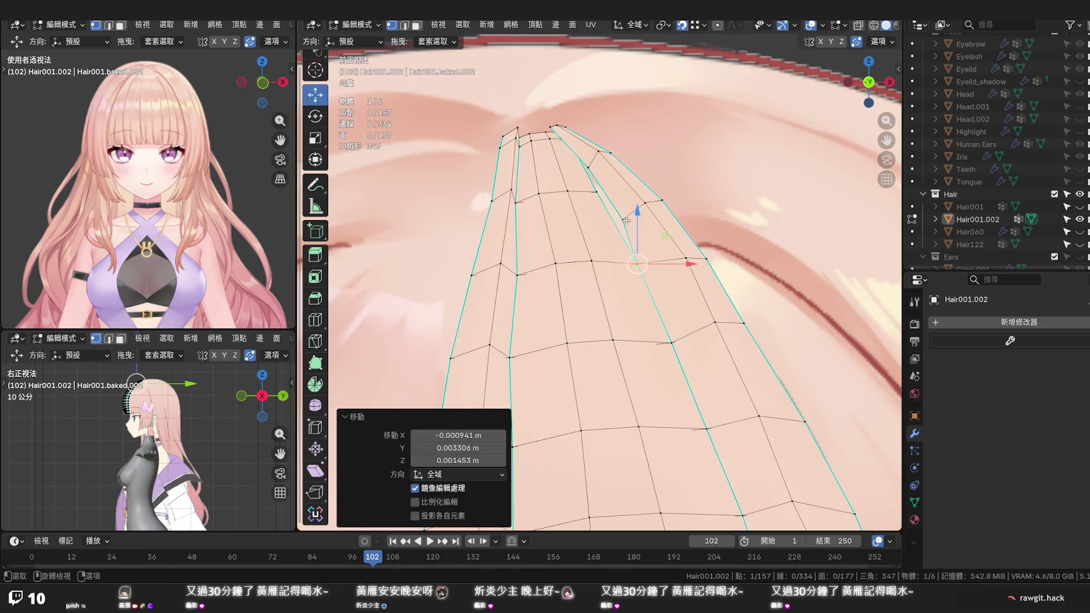
pyautogui.scroll(-8, 626, 220)
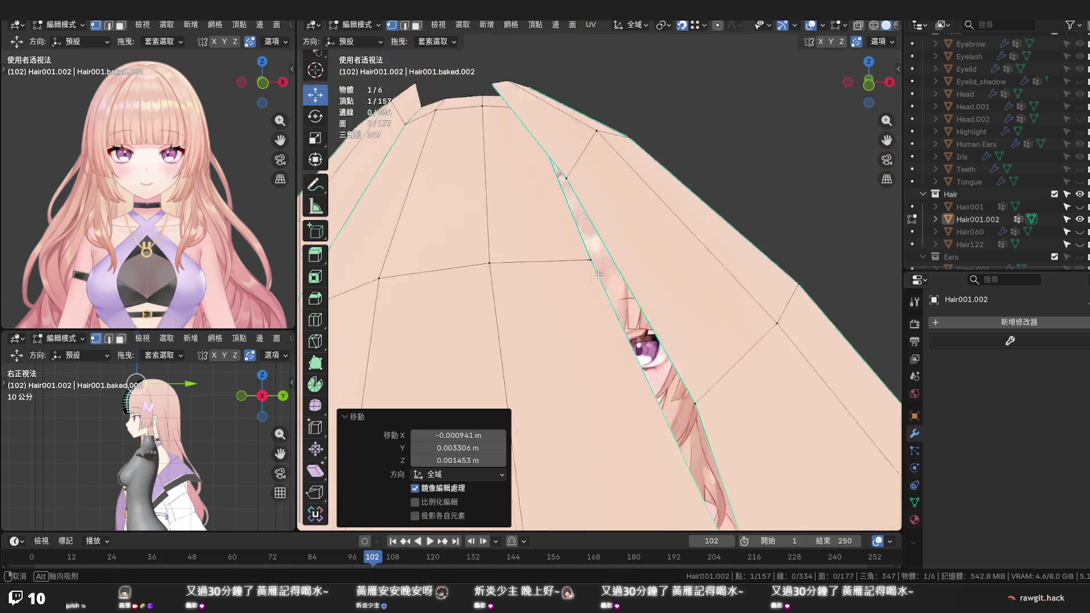
# Edge-slide the loop at the strand's lower end, then slide a single edge there
pyautogui.moveTo(611, 339); pyautogui.dragTo(574, 325, button='middle')
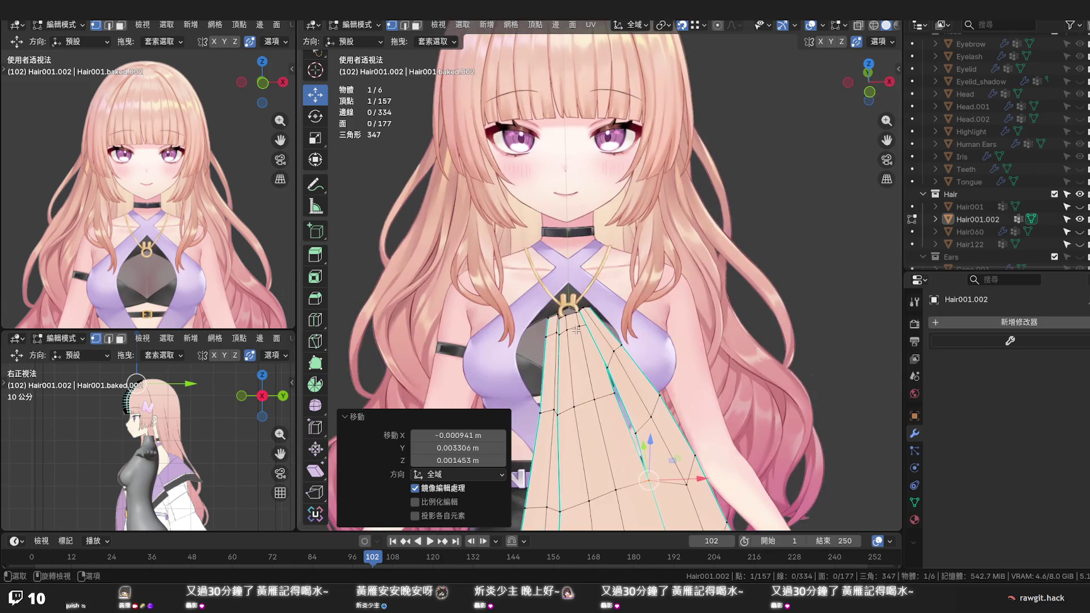
pyautogui.keyDown('alt'); pyautogui.click(573, 325); pyautogui.keyUp('alt')
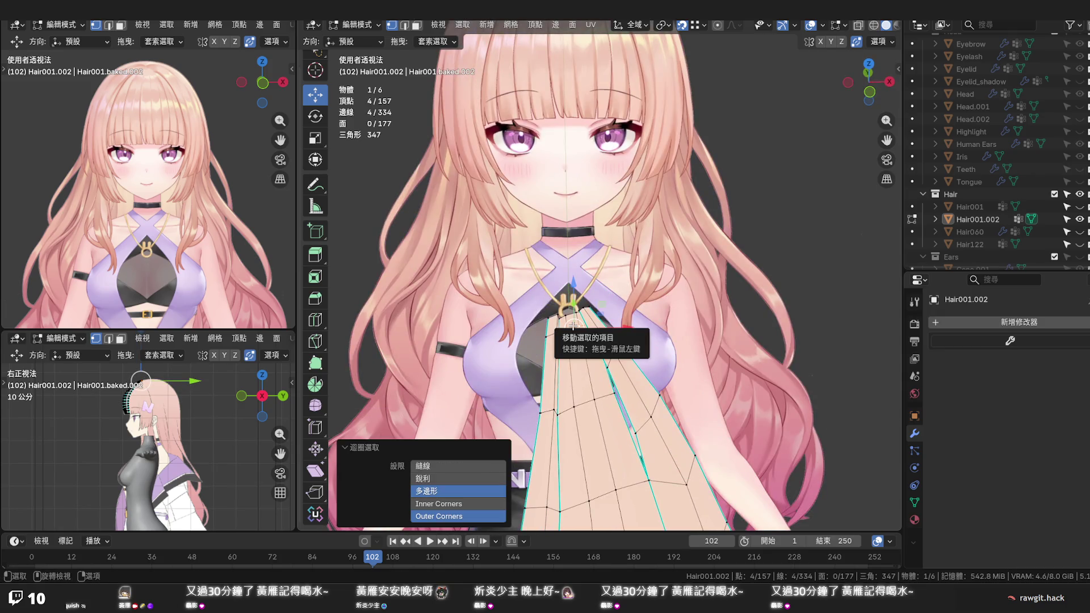
pyautogui.press('g')
pyautogui.press('g')
pyautogui.click(575, 341)
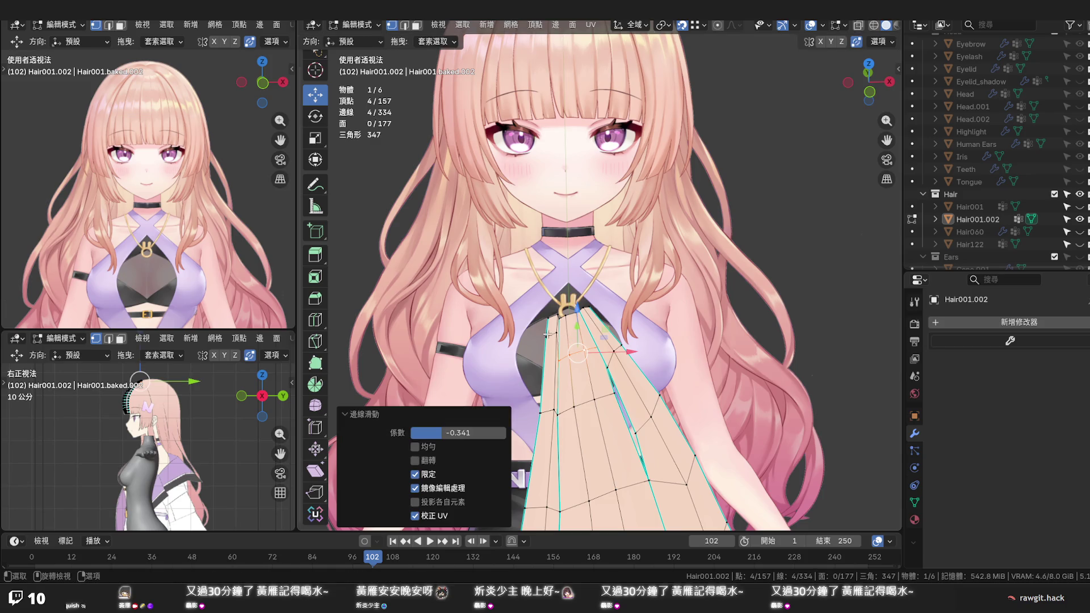
pyautogui.keyDown('alt'); pyautogui.click(548, 335); pyautogui.keyUp('alt')
pyautogui.keyDown('shift'); pyautogui.click(558, 358); pyautogui.keyUp('shift')
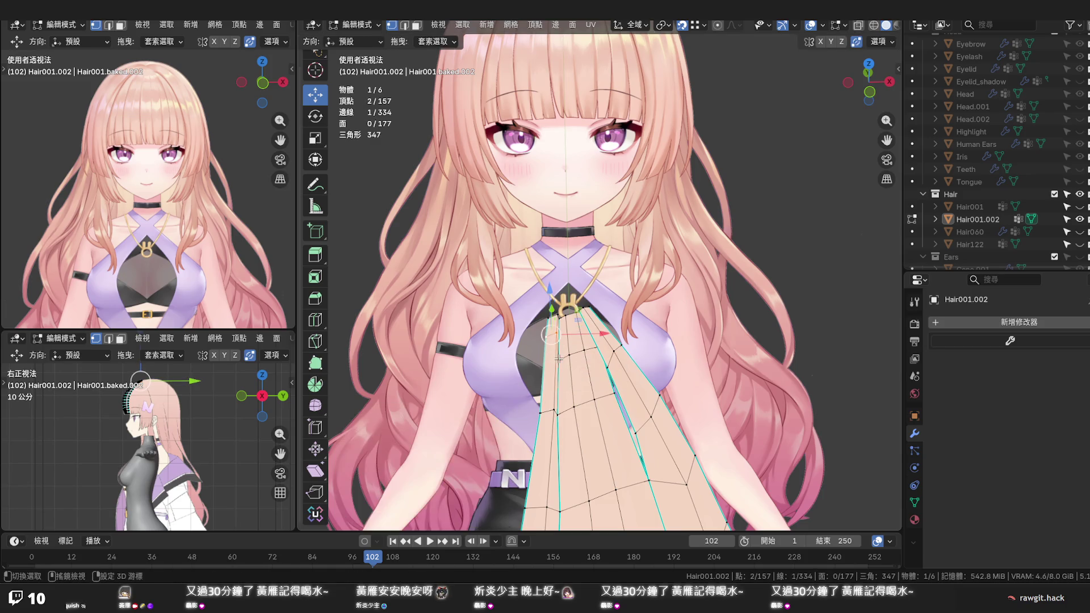
pyautogui.press('g')
pyautogui.press('g')
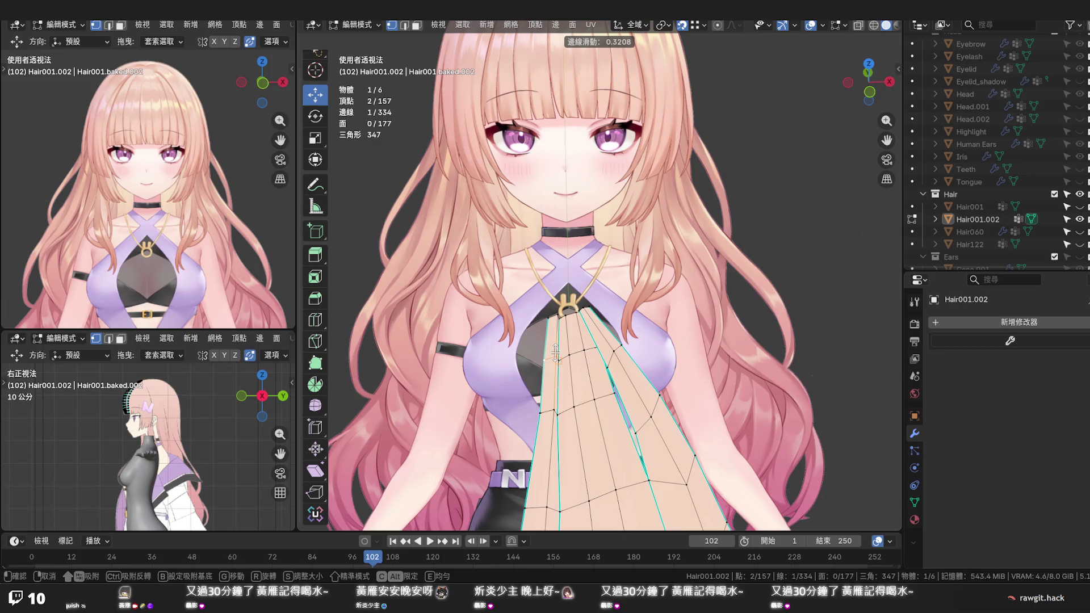
pyautogui.click(555, 353)
pyautogui.moveTo(555, 353)
pyautogui.mouseDown(button='middle')
pyautogui.moveTo(634, 377)
pyautogui.moveTo(626, 369)
pyautogui.mouseUp(button='middle')
# Merge a strand-end vertex into its neighbour and reposition another end vertex
pyautogui.click(619, 374)
pyautogui.click(597, 361)
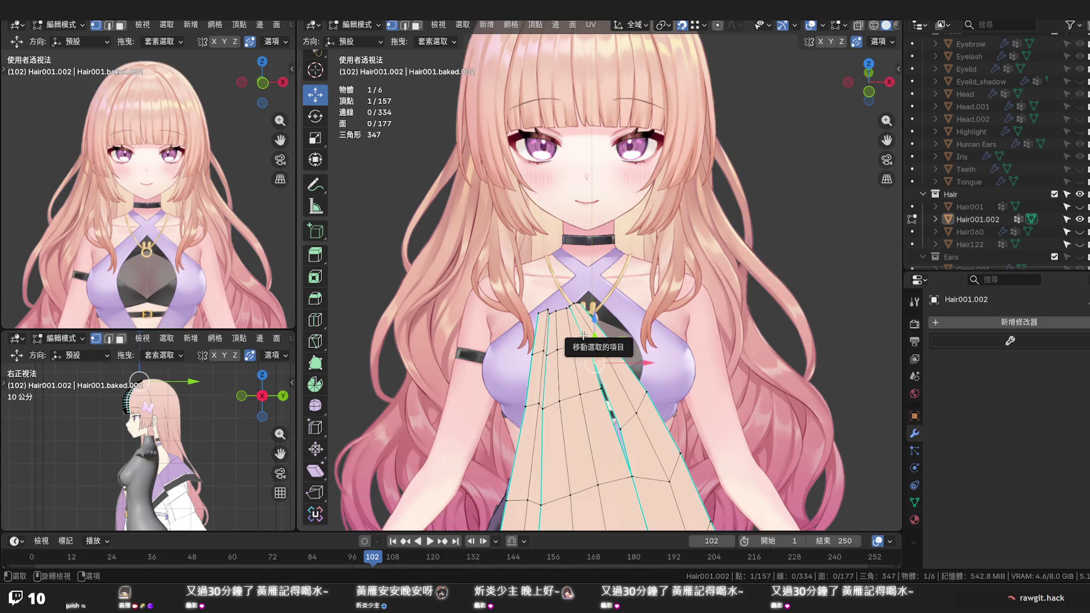
pyautogui.press('g')
pyautogui.click(588, 343)
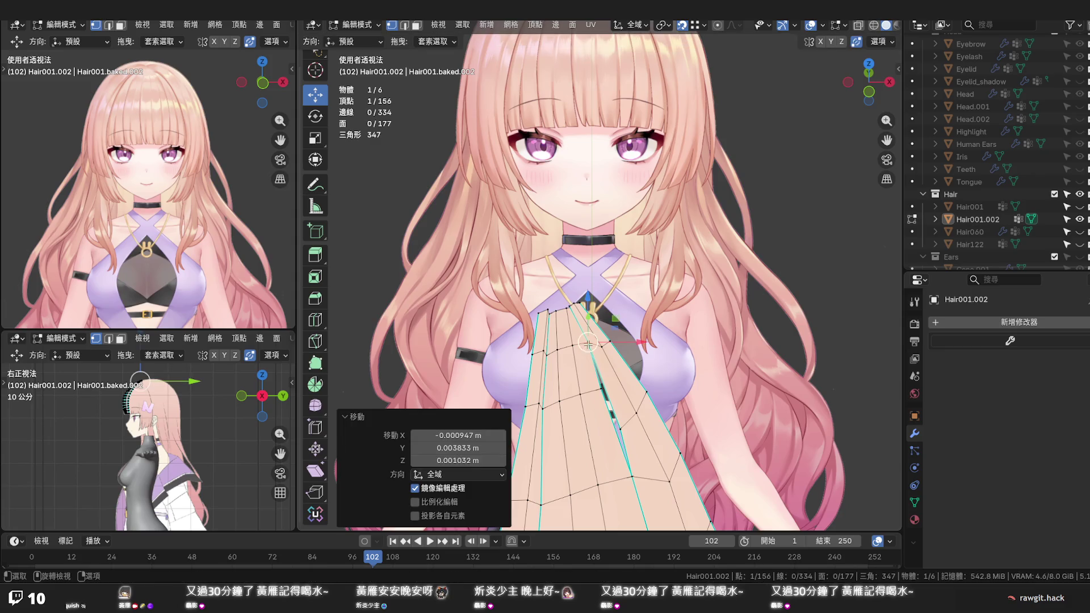
pyautogui.click(572, 310)
pyautogui.press('g')
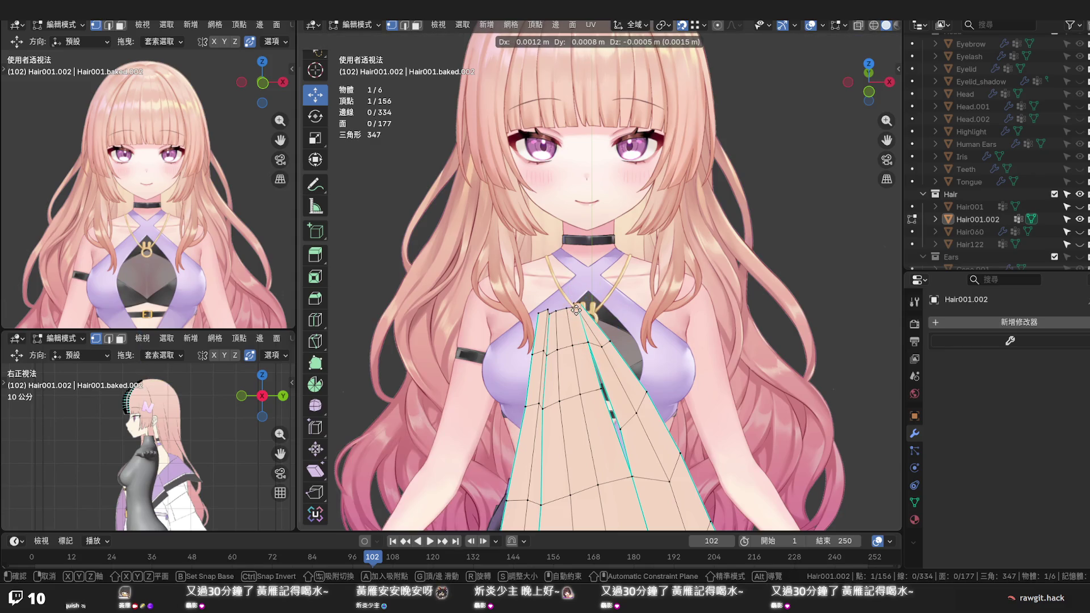
pyautogui.click(575, 310)
# Reposition a vertex with proportional editing on, then merge a stray vertex, leaving 155 vertices
pyautogui.scroll(2, 587, 311)
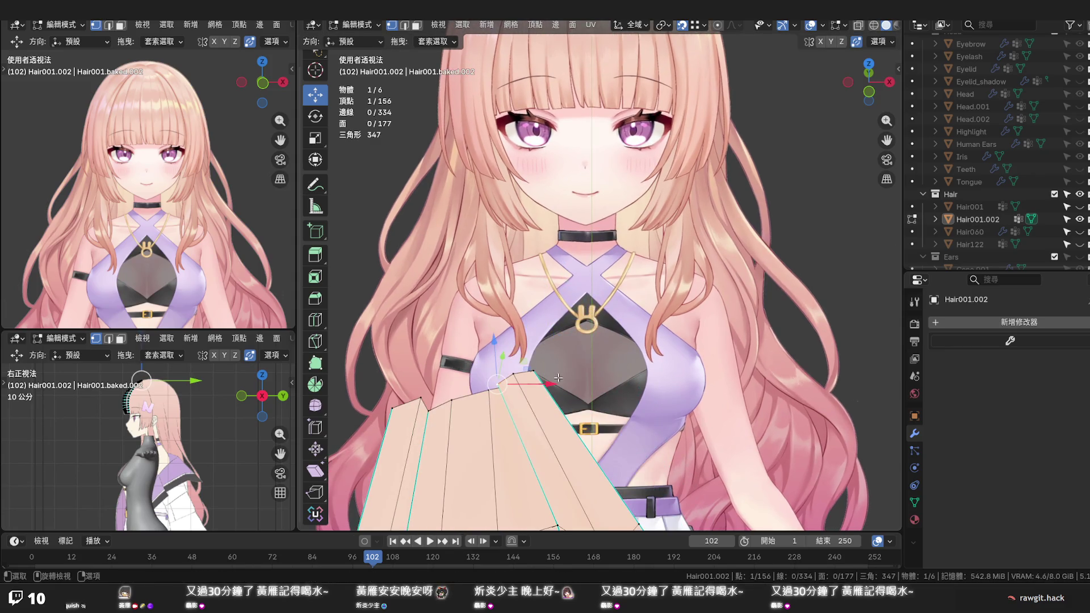
pyautogui.click(717, 25)
pyautogui.press('g')
pyautogui.scroll(-3, 562, 375)
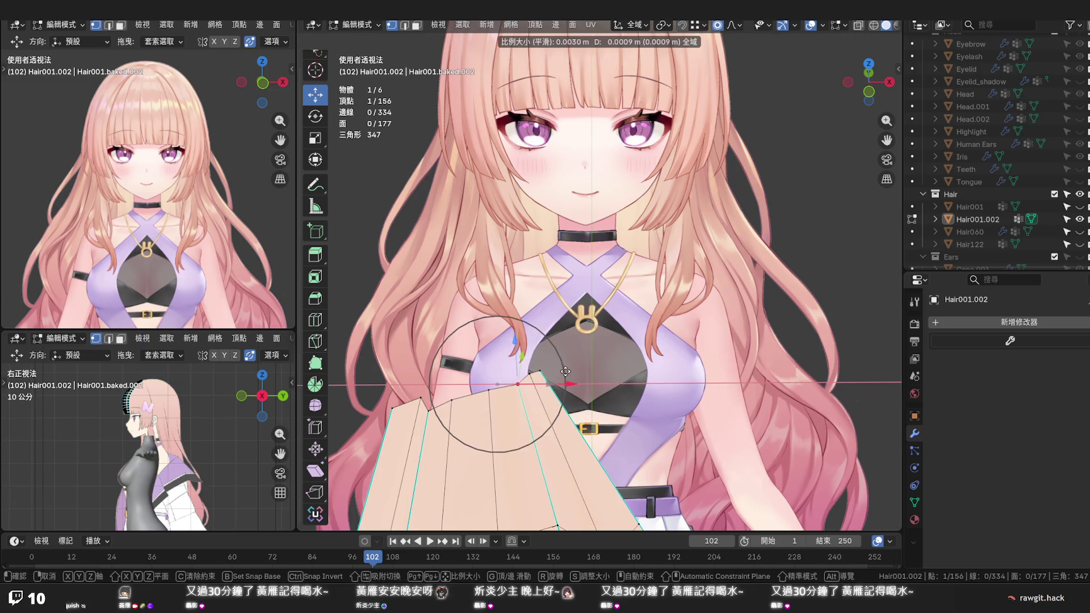
pyautogui.click(575, 366)
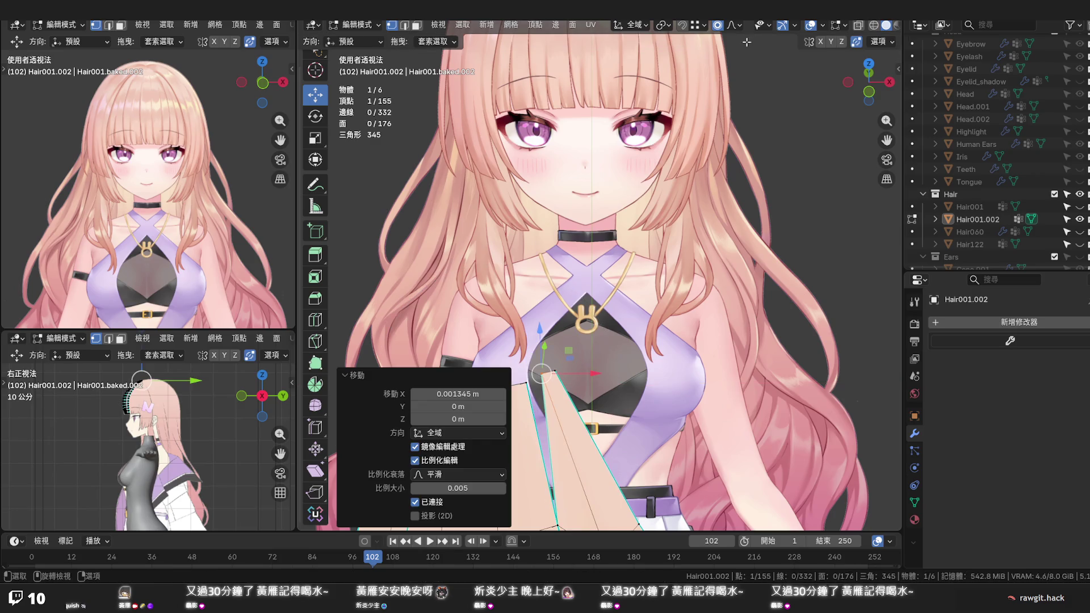
pyautogui.hotkey('ctrl', 'z')
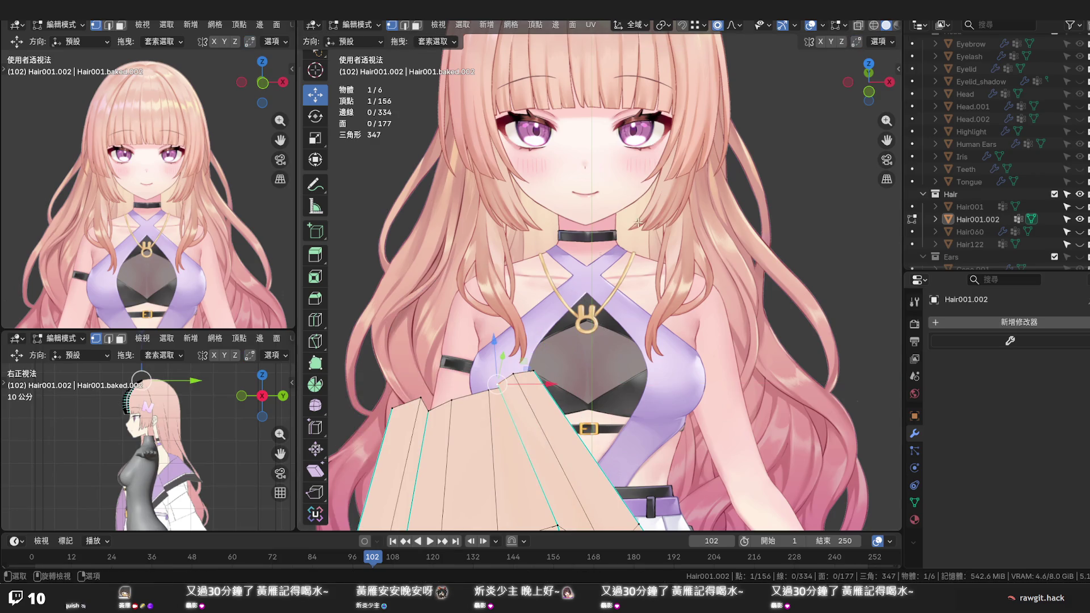
pyautogui.press('g')
pyautogui.click(572, 378)
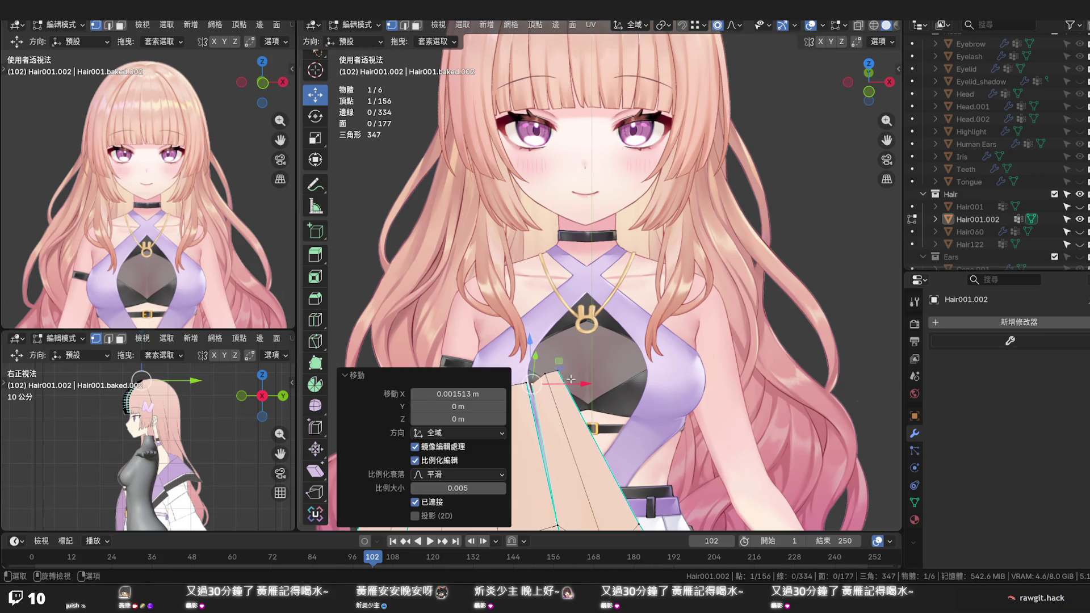
pyautogui.click(856, 41)
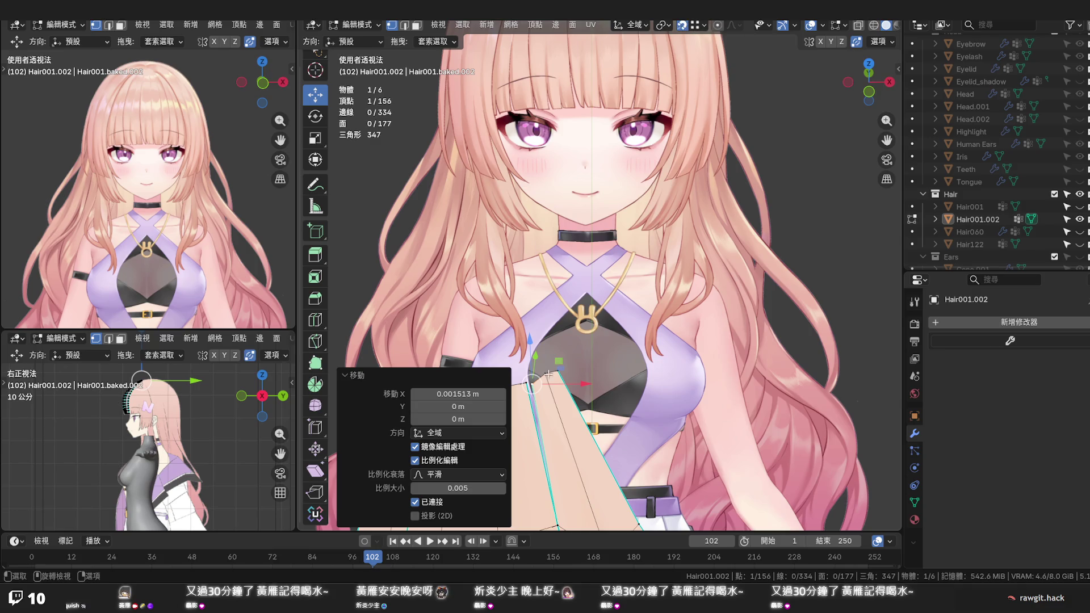
pyautogui.moveTo(538, 384); pyautogui.dragTo(533, 382)
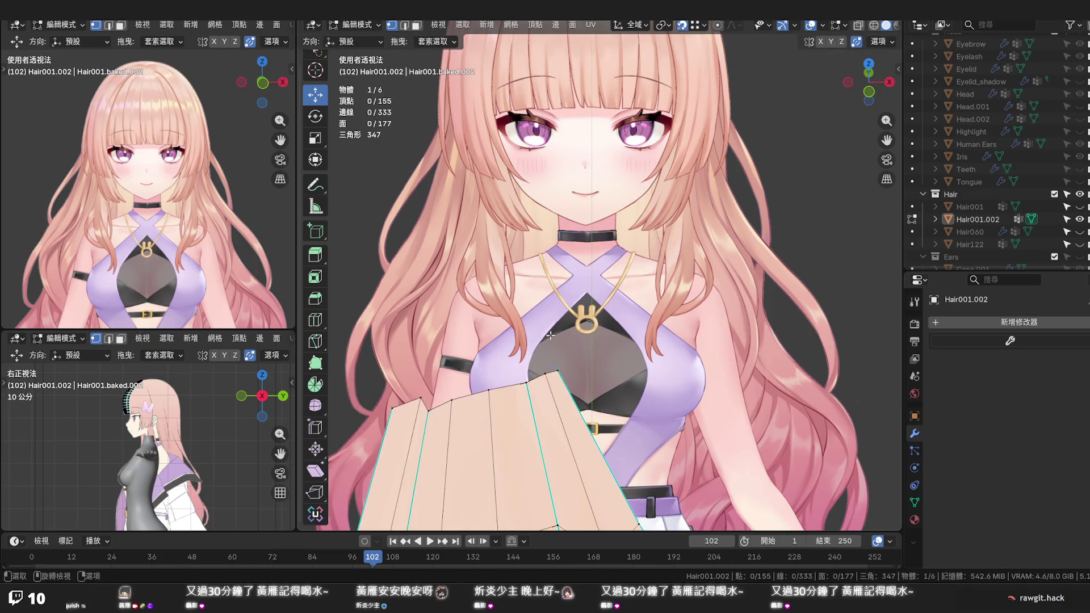
pyautogui.moveTo(536, 374); pyautogui.dragTo(563, 332, button='middle')
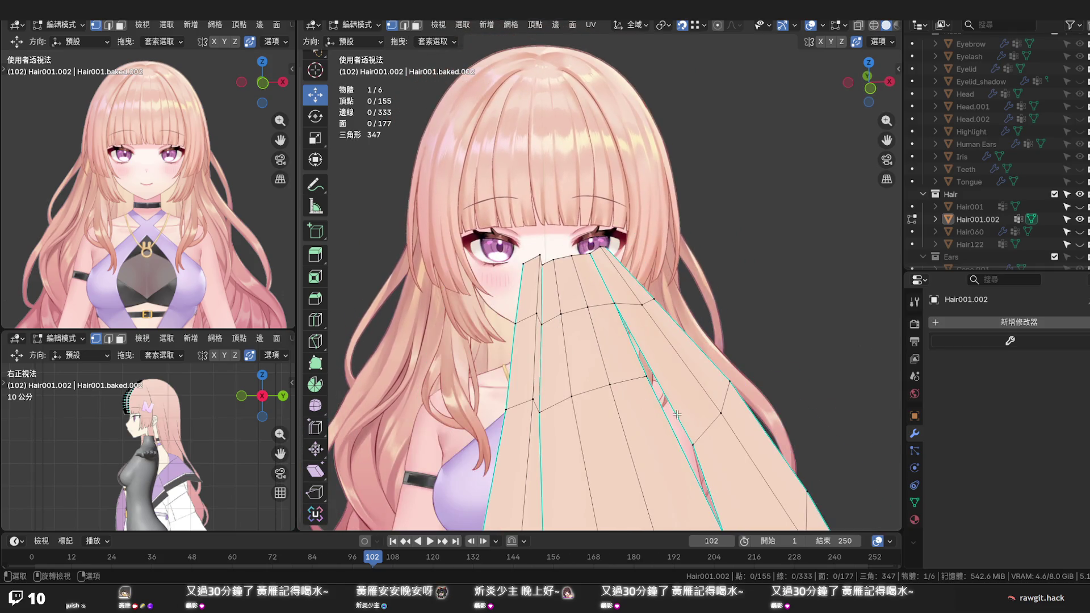
# Vertex-slide a bangs vertex along its edge to factor 0.209, merging it to 154 vertices
pyautogui.click(689, 433)
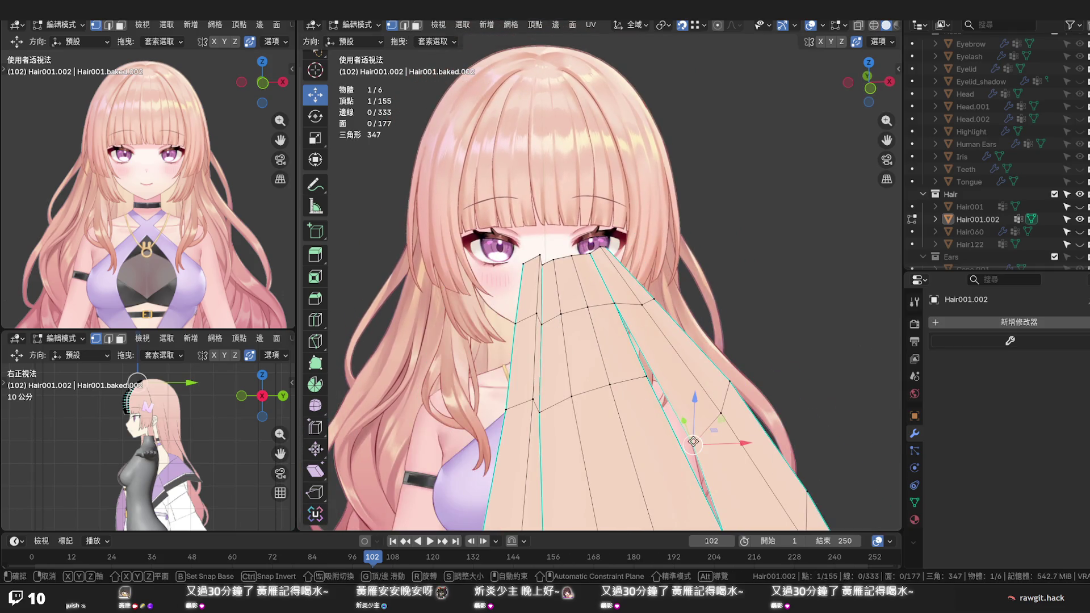
pyautogui.press('g')
pyautogui.press('g')
pyautogui.click(655, 382)
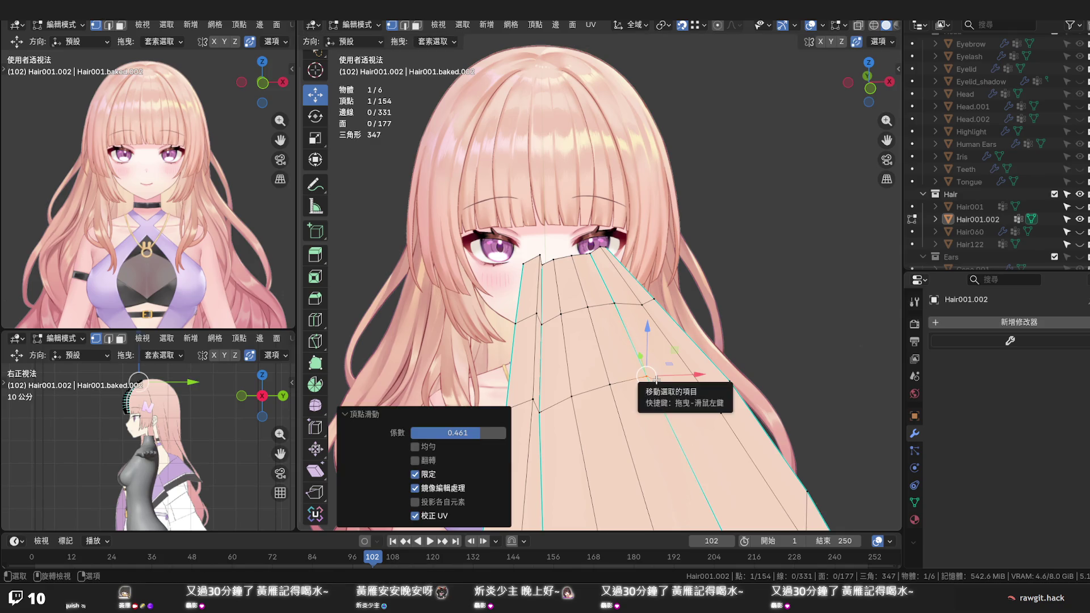
pyautogui.press('g')
pyautogui.press('g')
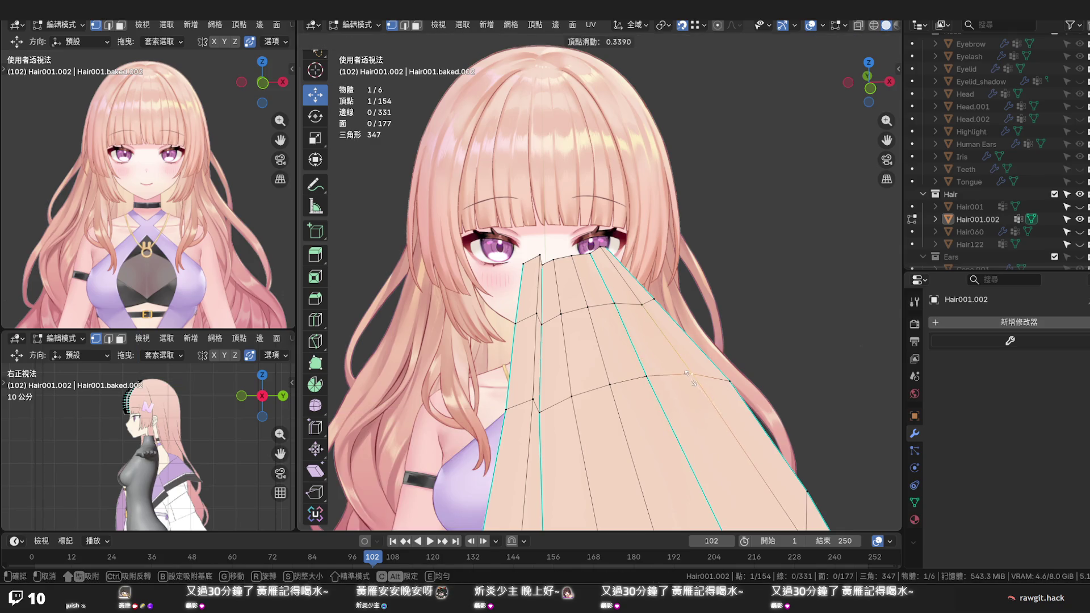
pyautogui.click(690, 376)
pyautogui.press('g')
pyautogui.press('g')
pyautogui.click(718, 377)
pyautogui.scroll(-2, 717, 377)
pyautogui.moveTo(716, 377); pyautogui.dragTo(672, 382, button='middle')
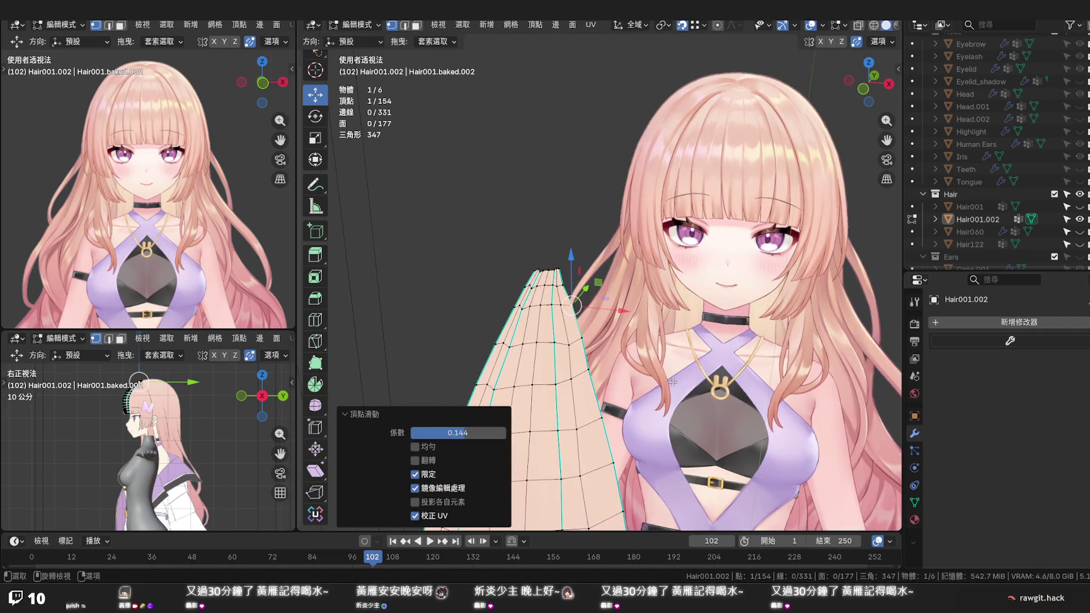
# Deselect all vertices and save the file
pyautogui.press('g')
pyautogui.press('g')
pyautogui.click(568, 341)
pyautogui.click(616, 318)
pyautogui.hotkey('ctrl', 's')
pyautogui.moveTo(613, 319)
pyautogui.mouseDown(button='middle')
pyautogui.moveTo(614, 265)
pyautogui.moveTo(603, 260)
pyautogui.moveTo(580, 303)
pyautogui.mouseUp(button='middle')
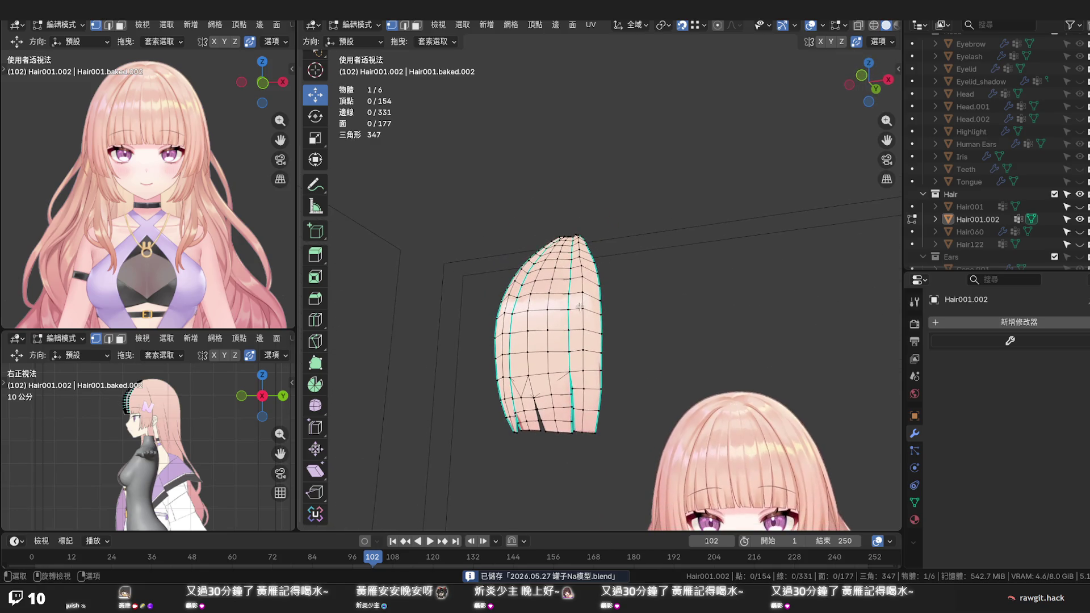
# Slide a vertical edge loop on the strand, merging the mesh down to 153 vertices
pyautogui.keyDown('alt'); pyautogui.click(580, 302); pyautogui.keyUp('alt')
pyautogui.press('g')
pyautogui.press('g')
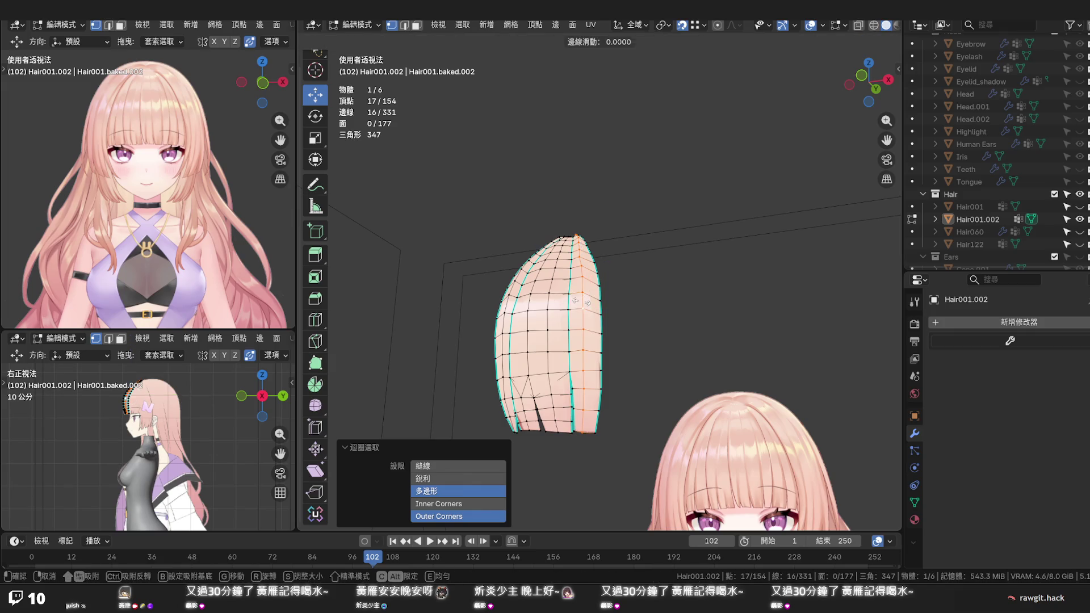
pyautogui.click(584, 302)
pyautogui.click(634, 305)
# Switch to front view and zoom in on the strand's crown root
pyautogui.moveTo(638, 308); pyautogui.dragTo(649, 288, button='middle')
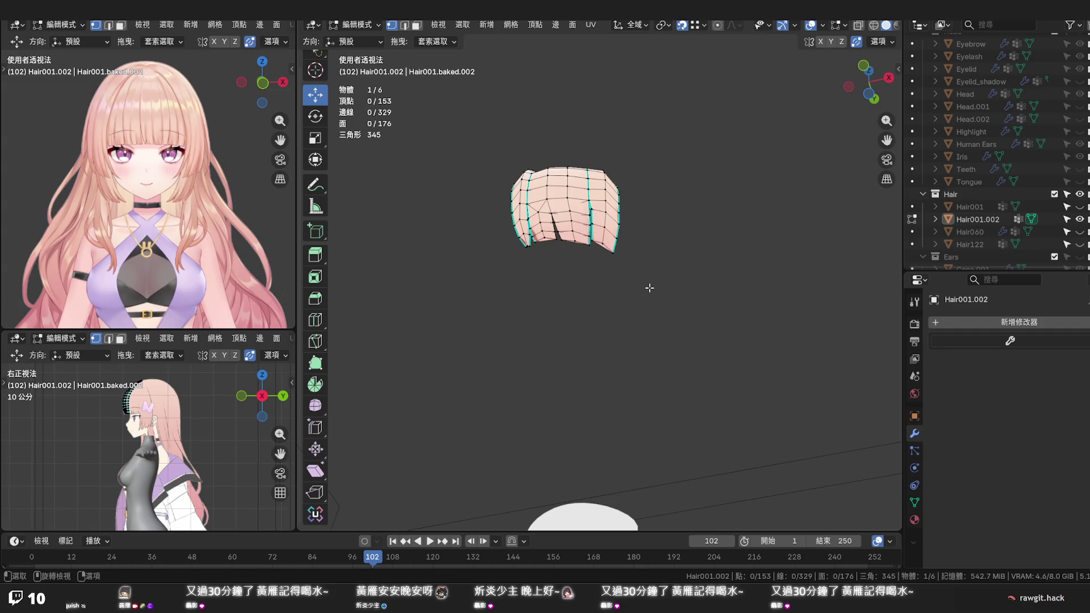
pyautogui.press('KP_1')
pyautogui.scroll(2, 649, 289)
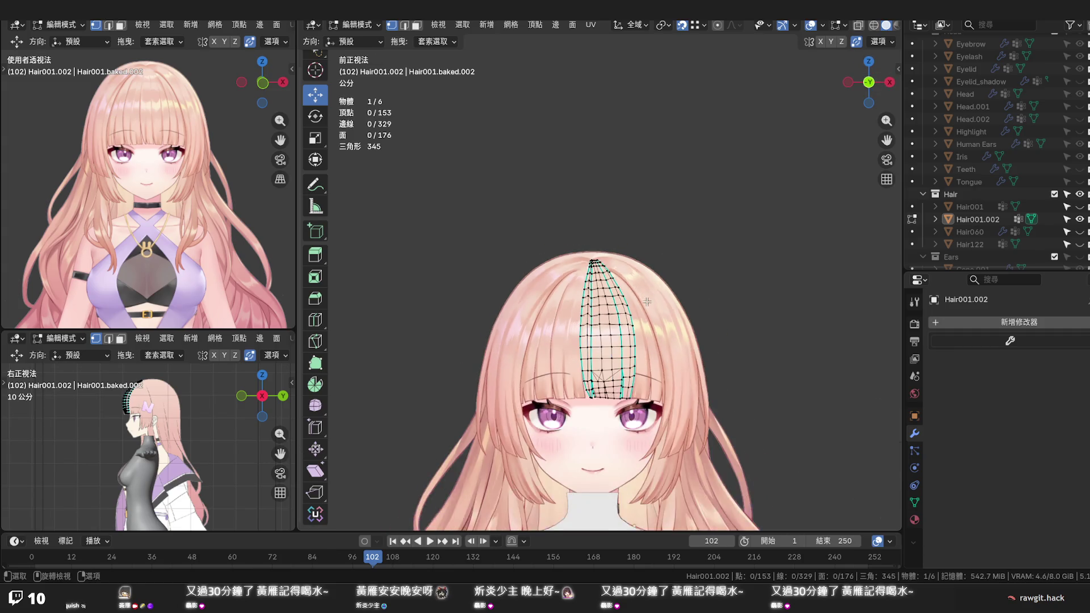
pyautogui.scroll(1, 646, 321)
pyautogui.click(1079, 219)
pyautogui.click(1080, 219)
pyautogui.scroll(3, 656, 328)
# Nudge a crown-root vertex slightly sideways and turn on X-ray
pyautogui.click(655, 327)
pyautogui.moveTo(688, 328); pyautogui.dragTo(683, 328)
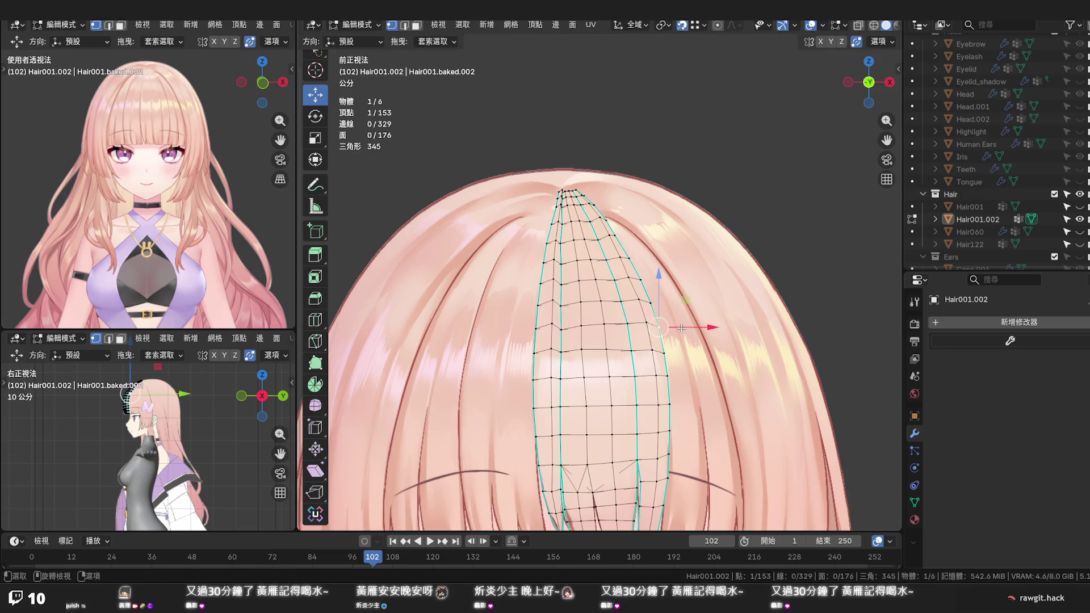
pyautogui.hotkey('alt', 'z')
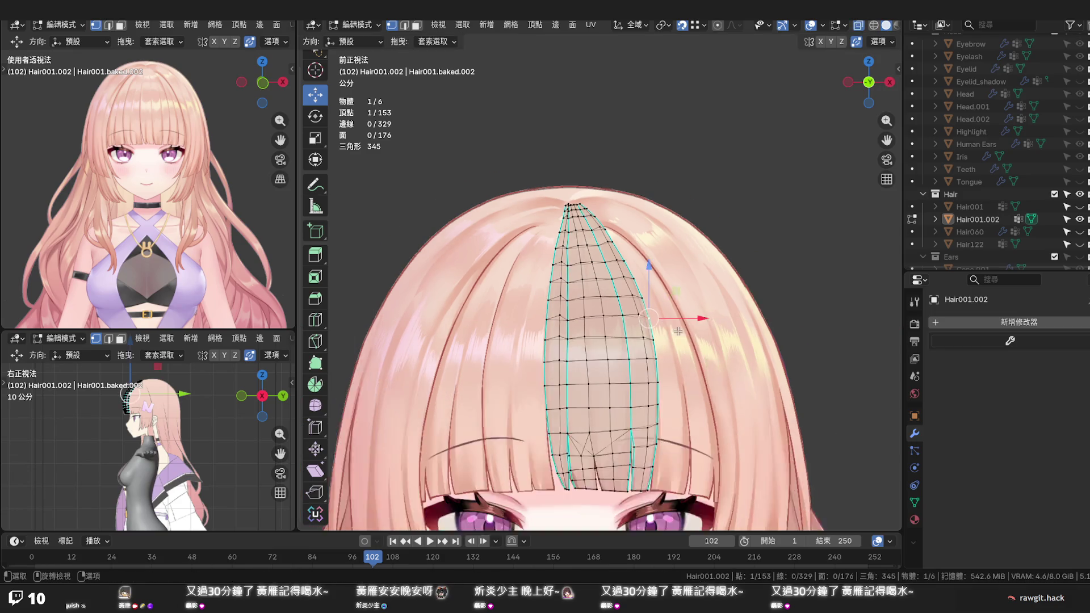
# Enable proportional editing and start moving the root vertex along X
pyautogui.scroll(5, 678, 330)
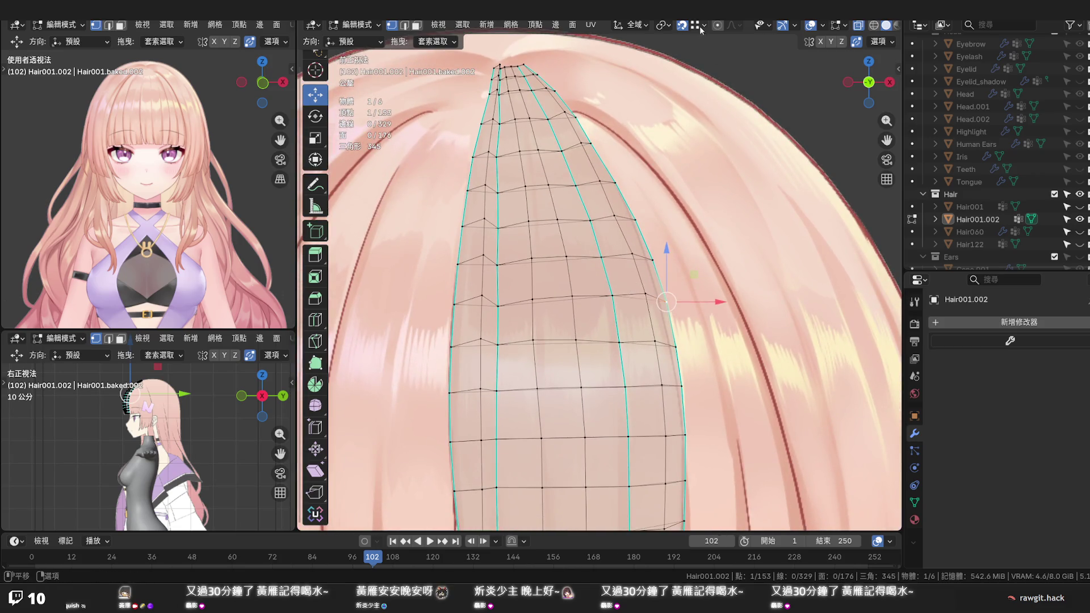
pyautogui.click(718, 26)
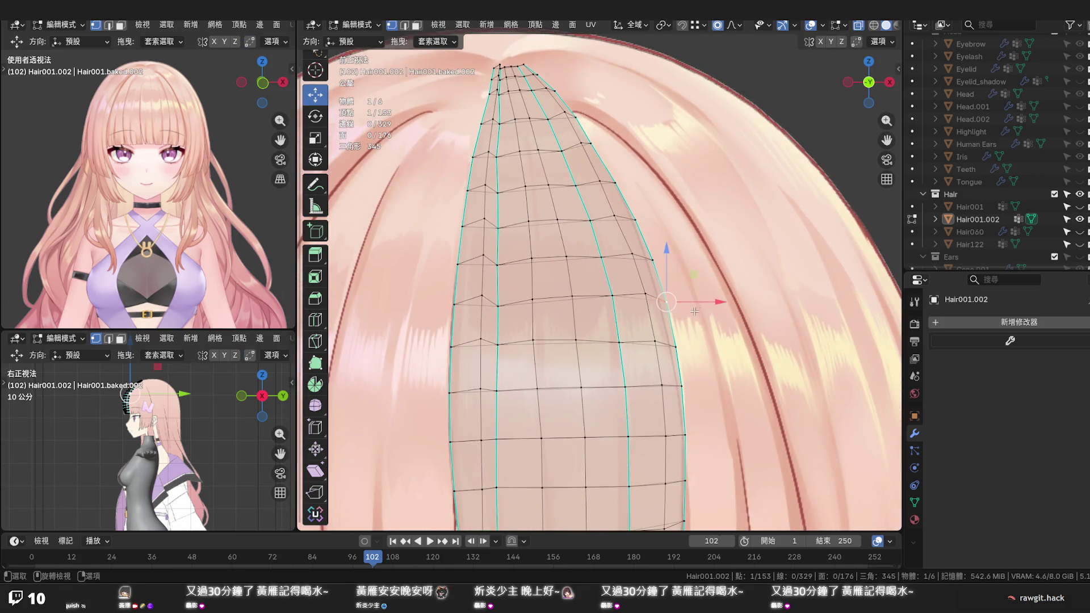
pyautogui.press('g')
pyautogui.press('x')
pyautogui.scroll(-15, 697, 304)
# Adjust the smooth falloff size and confirm the root vertex's sideways X move
pyautogui.scroll(-7, 697, 304)
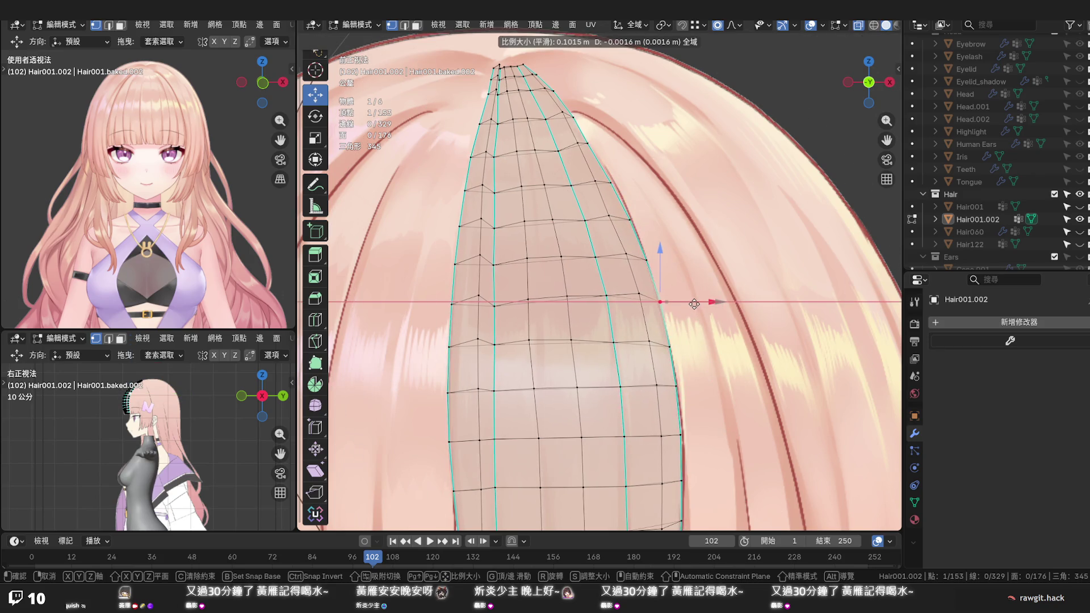
pyautogui.scroll(-1, 691, 304)
pyautogui.click(692, 304)
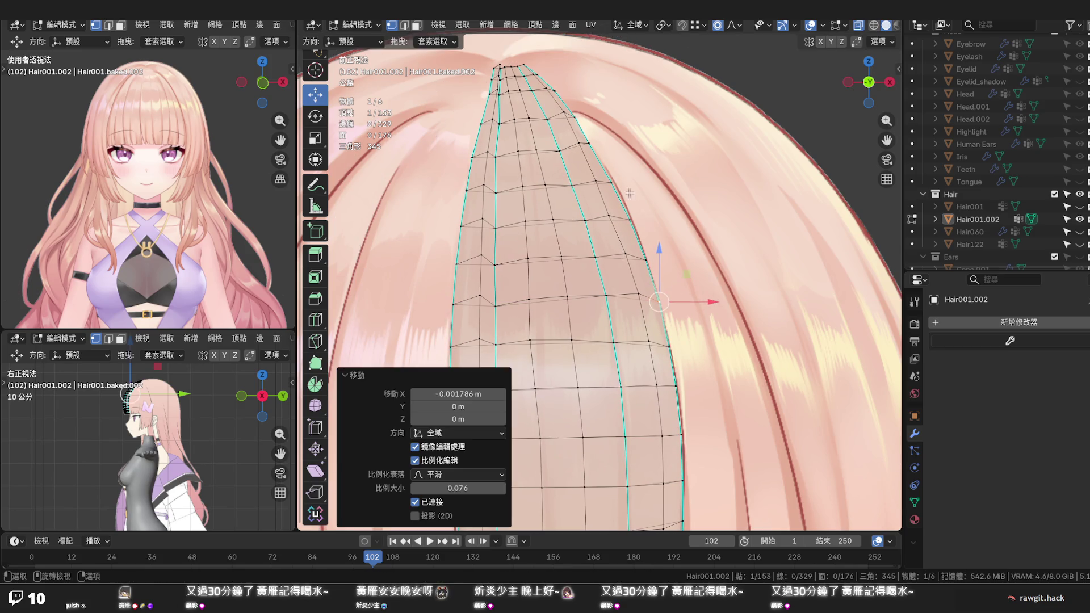
# Shift a higher crown vertex 0.00063 m along X with proportional size 0.047
pyautogui.click(613, 184)
pyautogui.scroll(5, 638, 184)
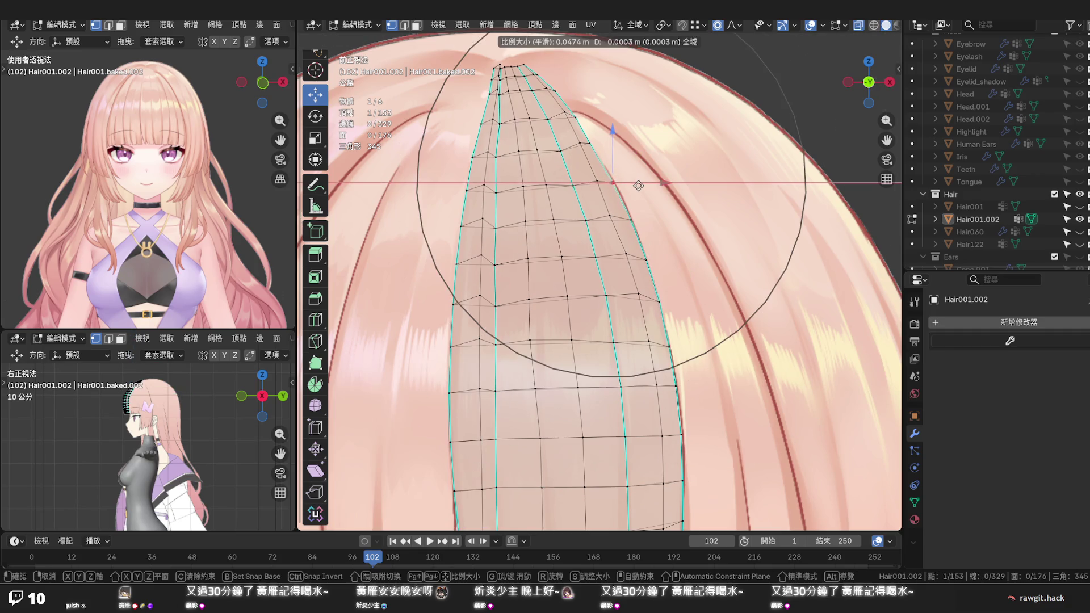
pyautogui.click(639, 186)
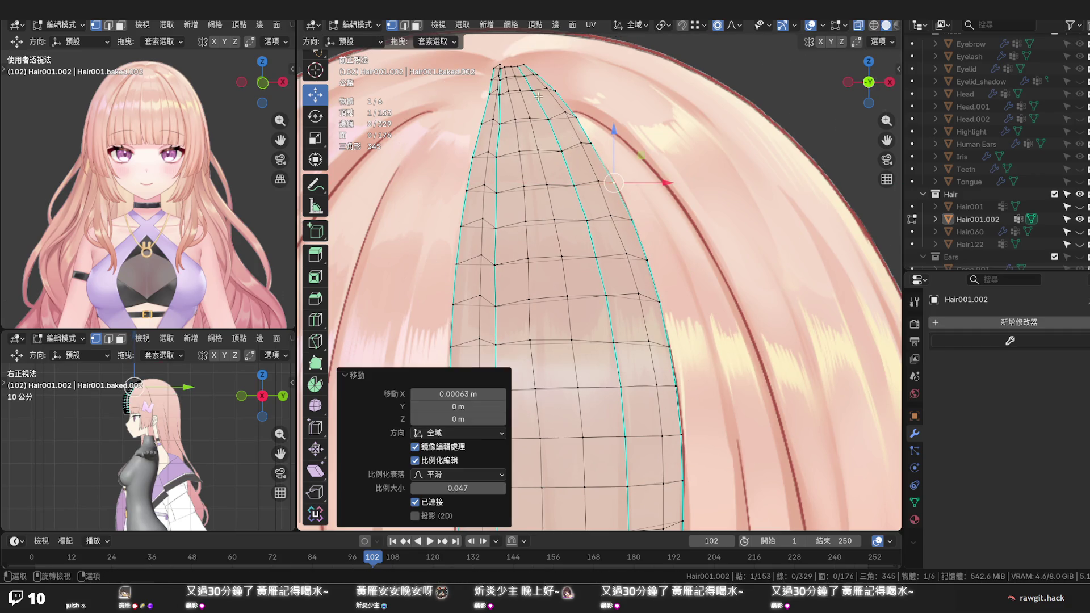
pyautogui.scroll(-4, 595, 280)
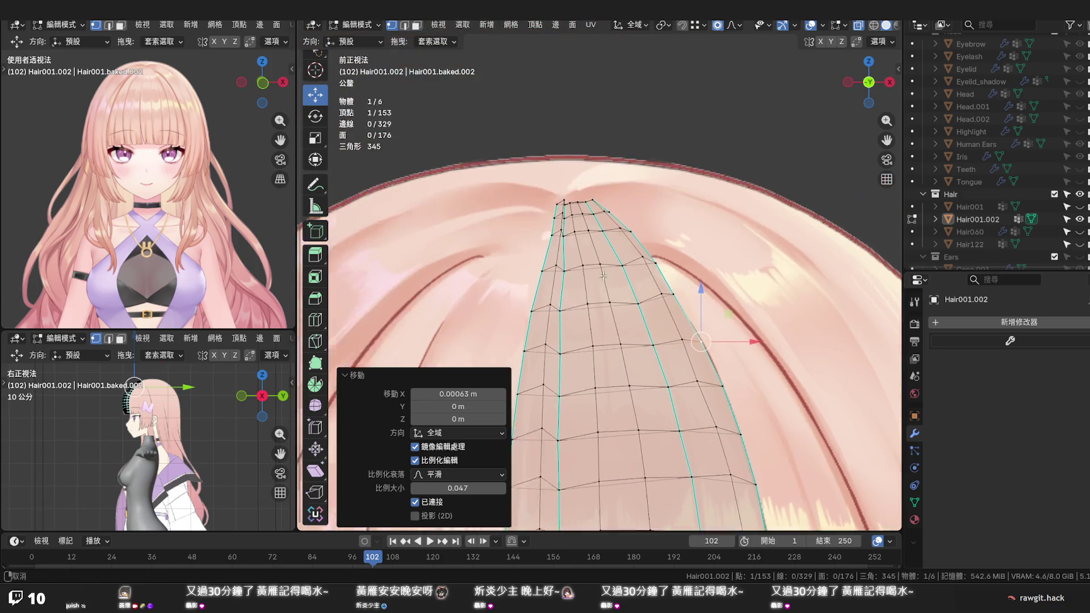
pyautogui.scroll(8, 595, 280)
pyautogui.scroll(2, 594, 279)
pyautogui.click(574, 207)
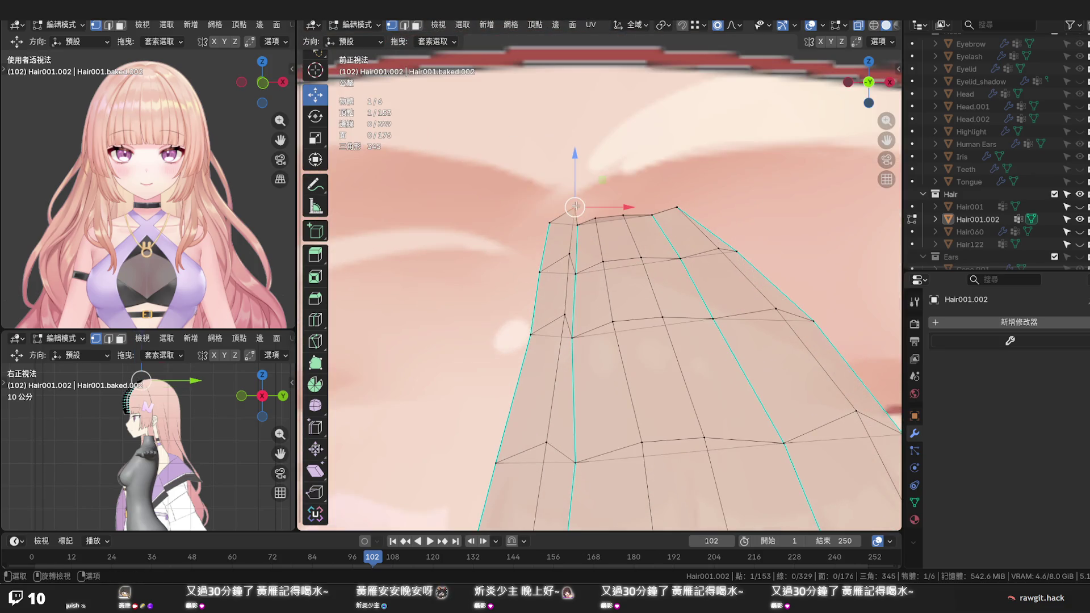
# Undo a trial move of the tip vertex and turn off proportional editing
pyautogui.moveTo(574, 187); pyautogui.dragTo(573, 191)
pyautogui.hotkey('ctrl', 'z')
pyautogui.click(719, 27)
# Edge-slide the left-side root edges below the strand's tip
pyautogui.press('2')
pyautogui.click(571, 238)
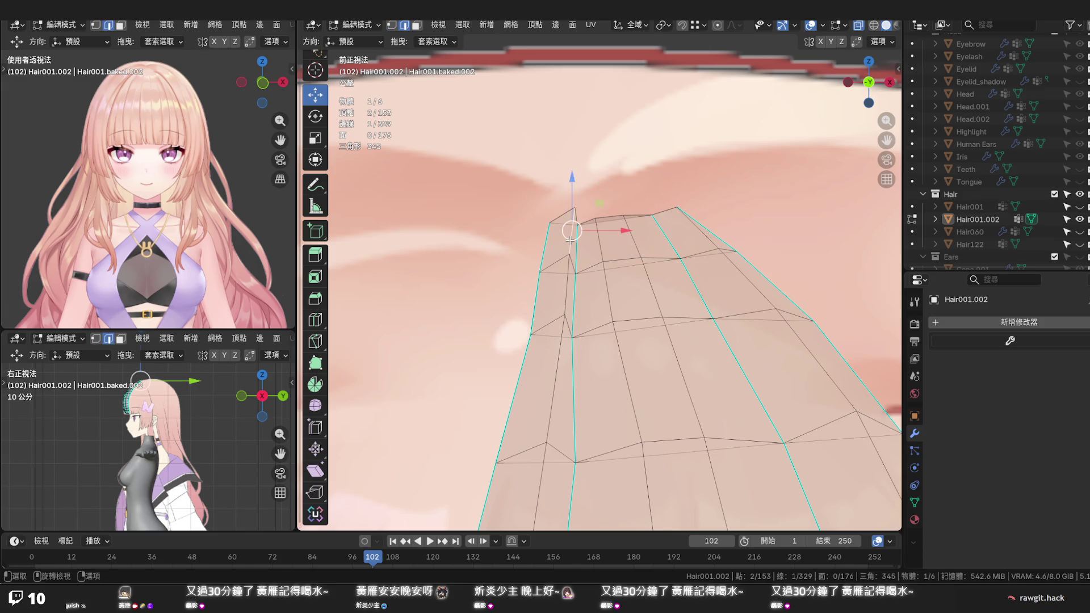
pyautogui.keyDown('shift'); pyautogui.click(556, 356); pyautogui.keyUp('shift')
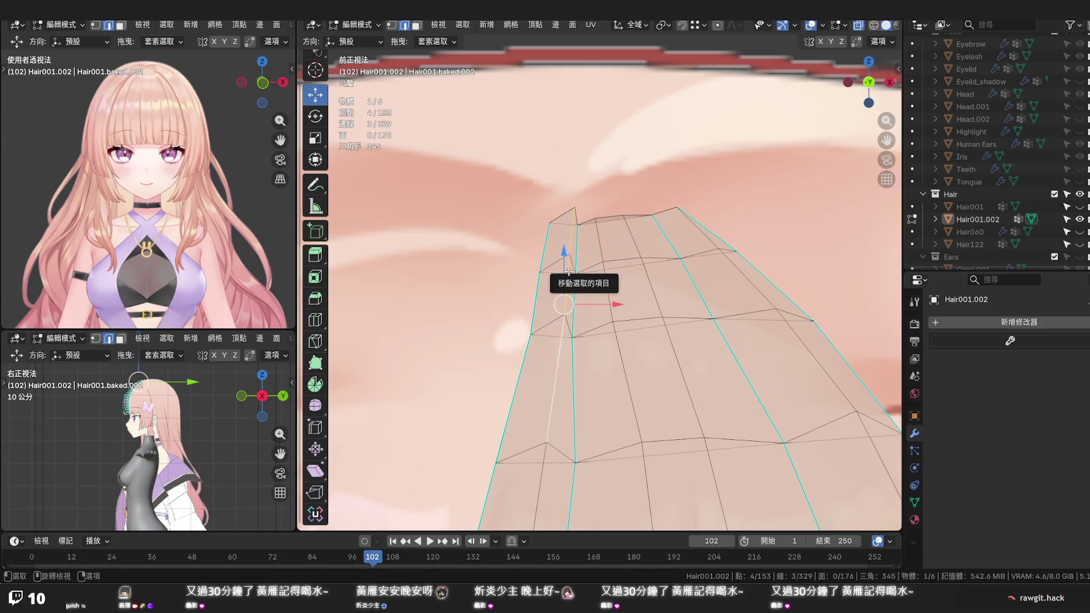
pyautogui.press('g')
pyautogui.press('g')
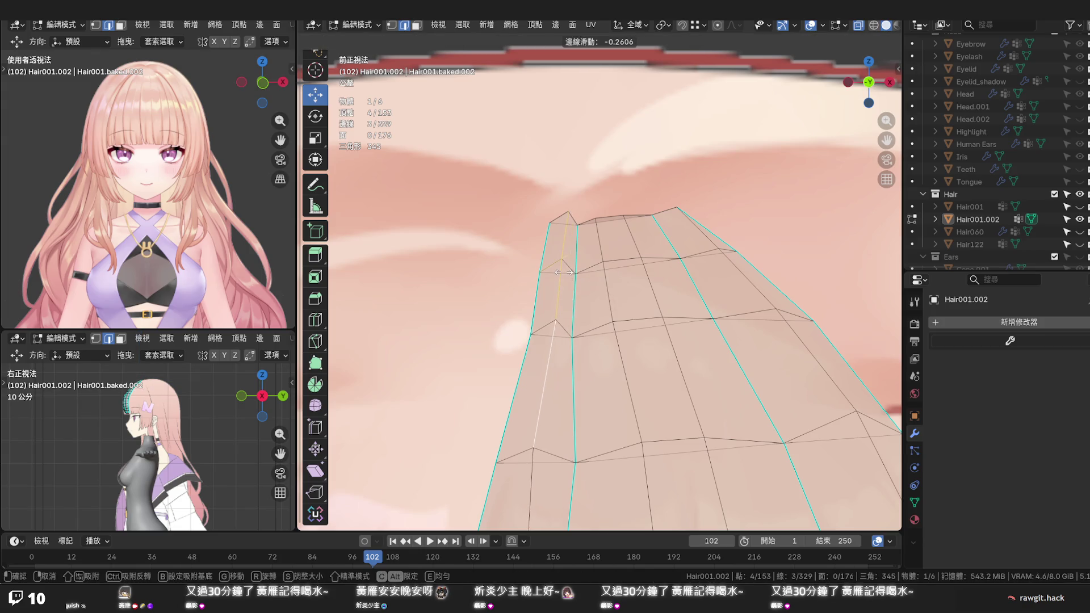
pyautogui.click(560, 272)
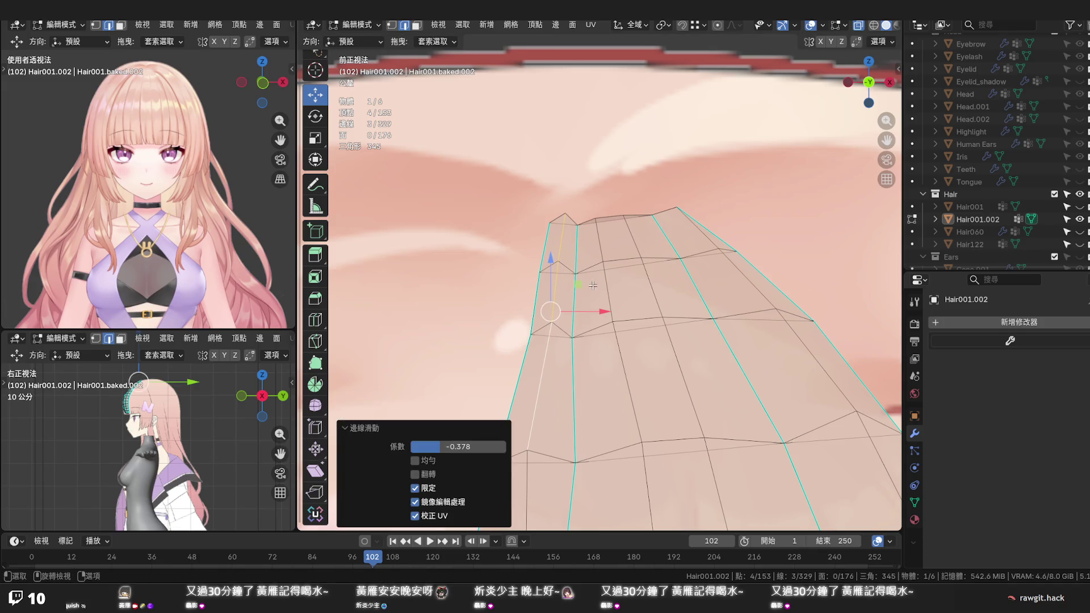
pyautogui.click(565, 215)
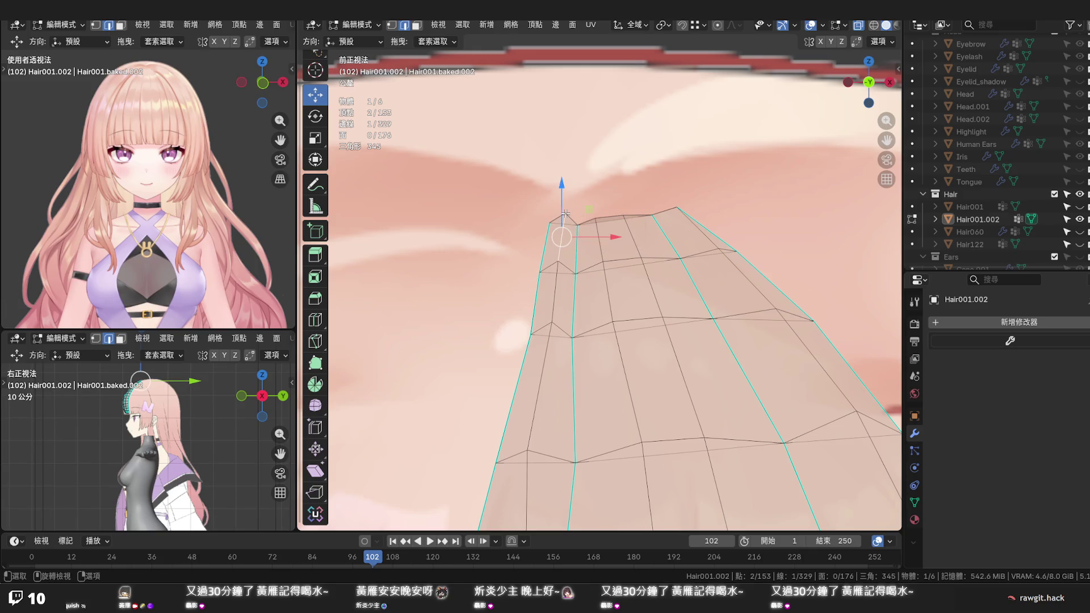
# Move the strand's top corner vertex slightly along Z
pyautogui.press('1')
pyautogui.click(565, 213)
pyautogui.moveTo(566, 195); pyautogui.dragTo(660, 217)
pyautogui.scroll(-2, 648, 258)
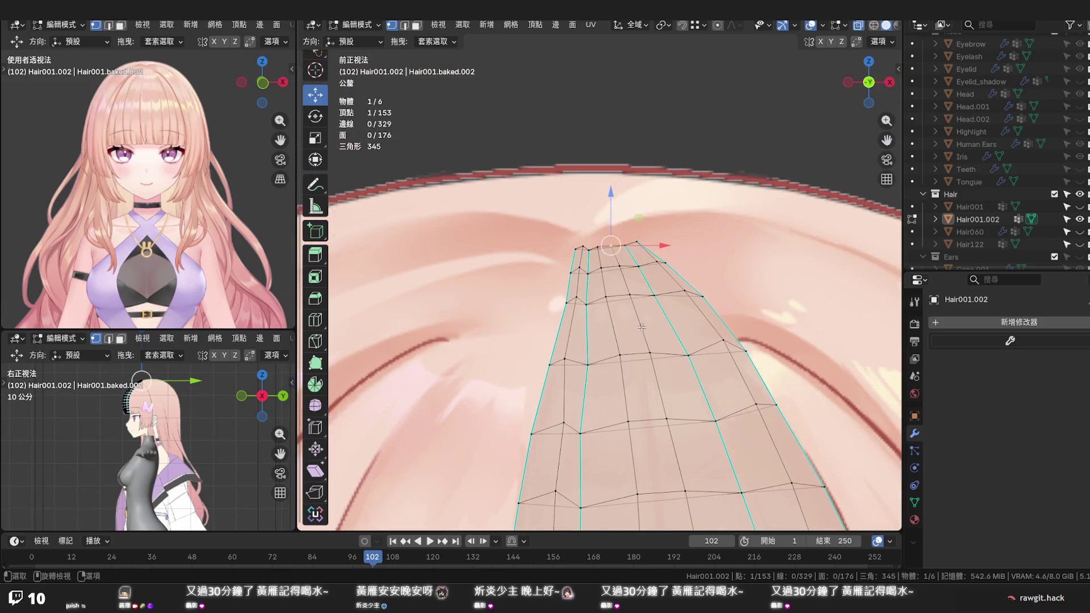
pyautogui.keyDown('shift'); pyautogui.scroll(-4, 641, 328); pyautogui.keyUp('shift')
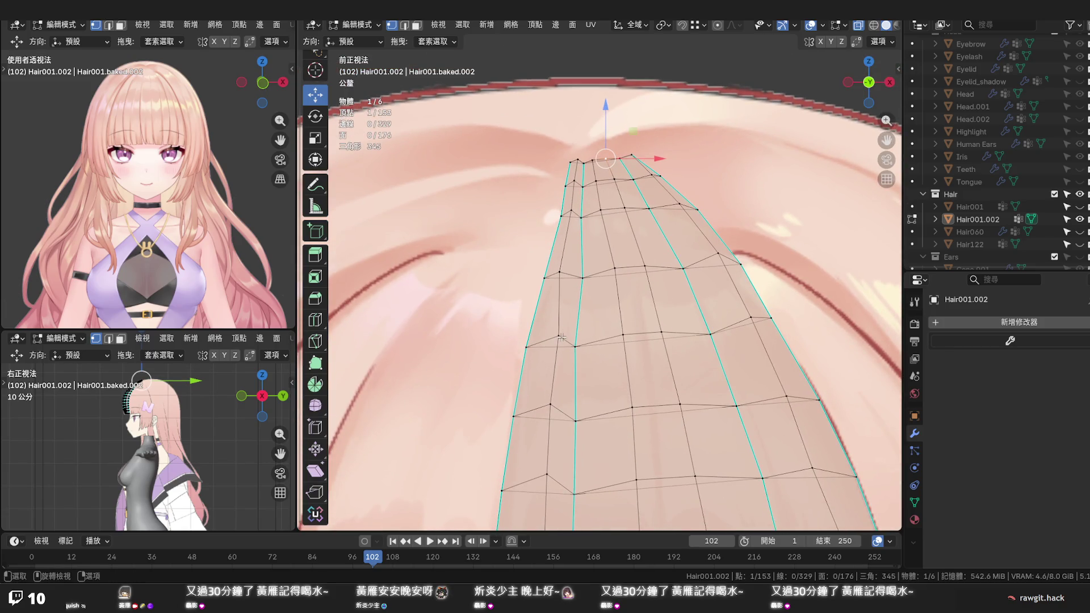
# Edge-slide two vertical vertex paths down the strand sideways, the last at factor 0.170
pyautogui.click(559, 337)
pyautogui.scroll(-2, 559, 337)
pyautogui.keyDown('ctrl'); pyautogui.click(571, 433); pyautogui.keyUp('ctrl')
pyautogui.press('g')
pyautogui.press('g')
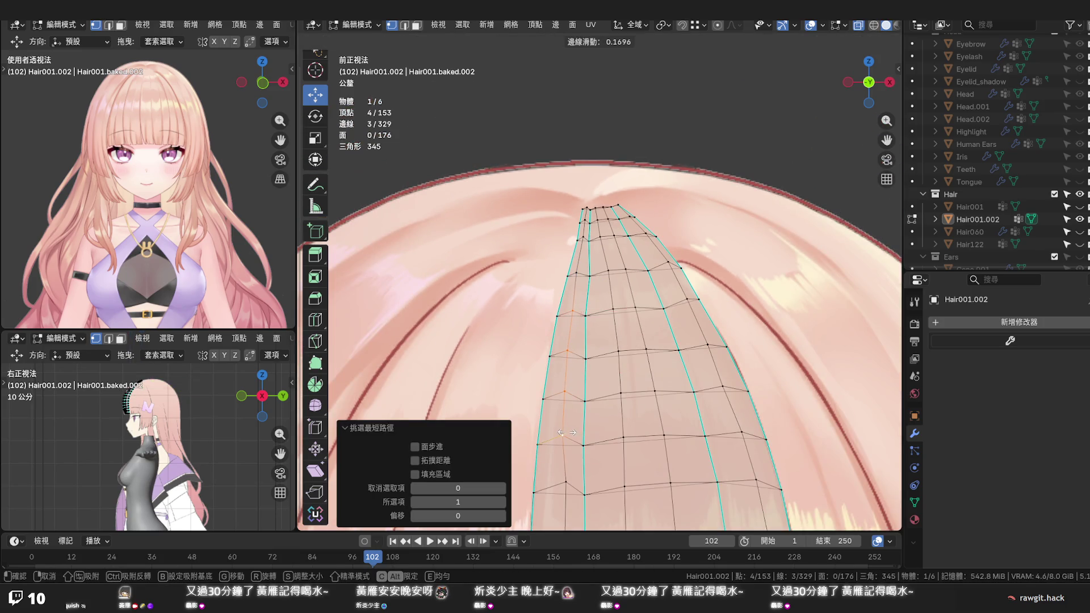
pyautogui.click(567, 433)
pyautogui.scroll(-4, 566, 432)
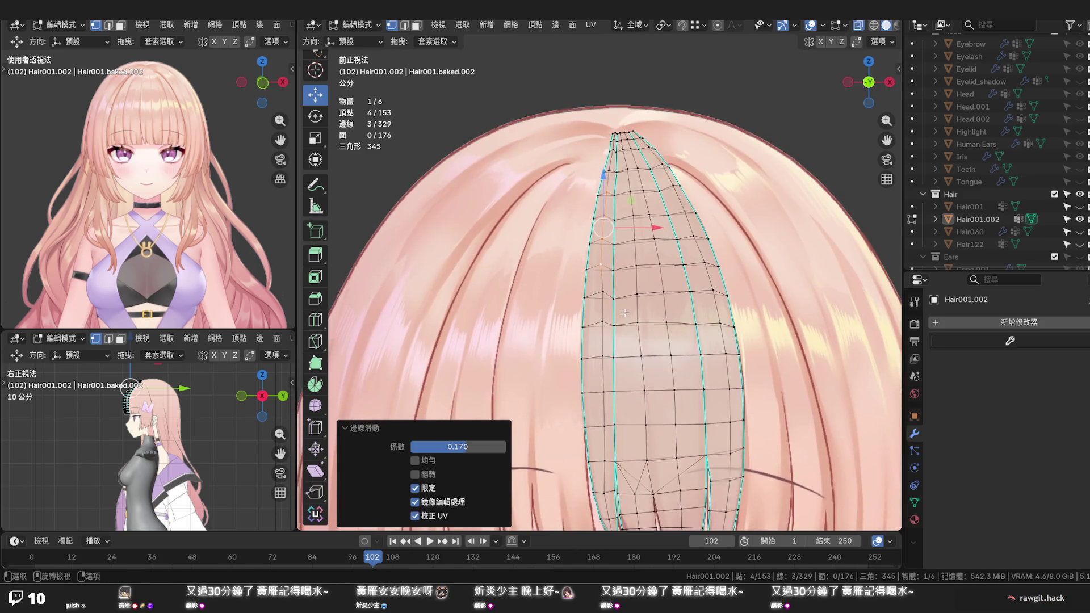
pyautogui.click(603, 293)
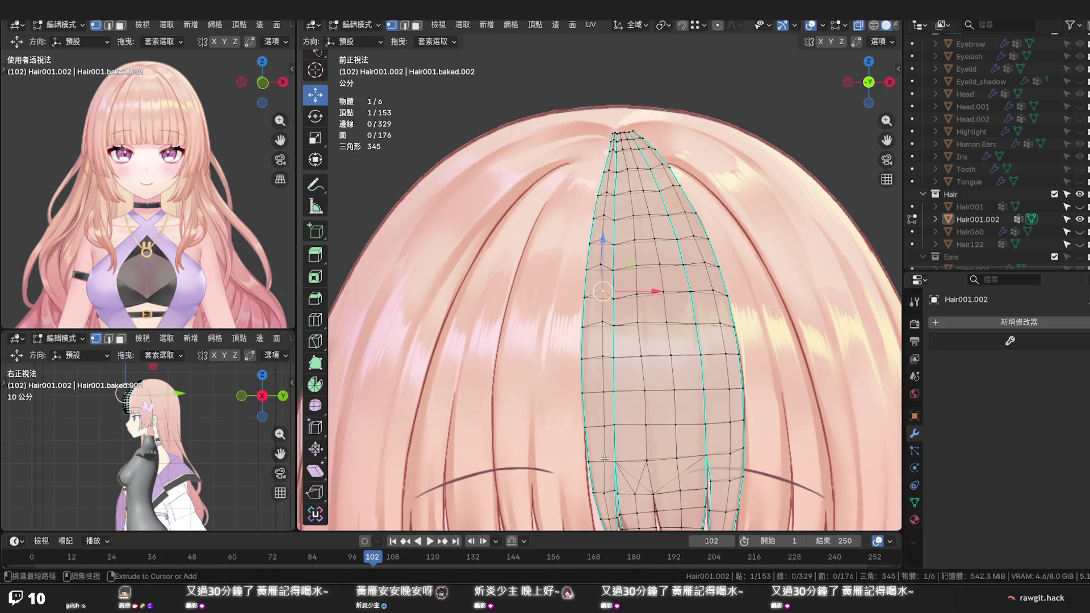
pyautogui.keyDown('ctrl'); pyautogui.click(604, 458); pyautogui.keyUp('ctrl')
pyautogui.press('g')
pyautogui.press('g')
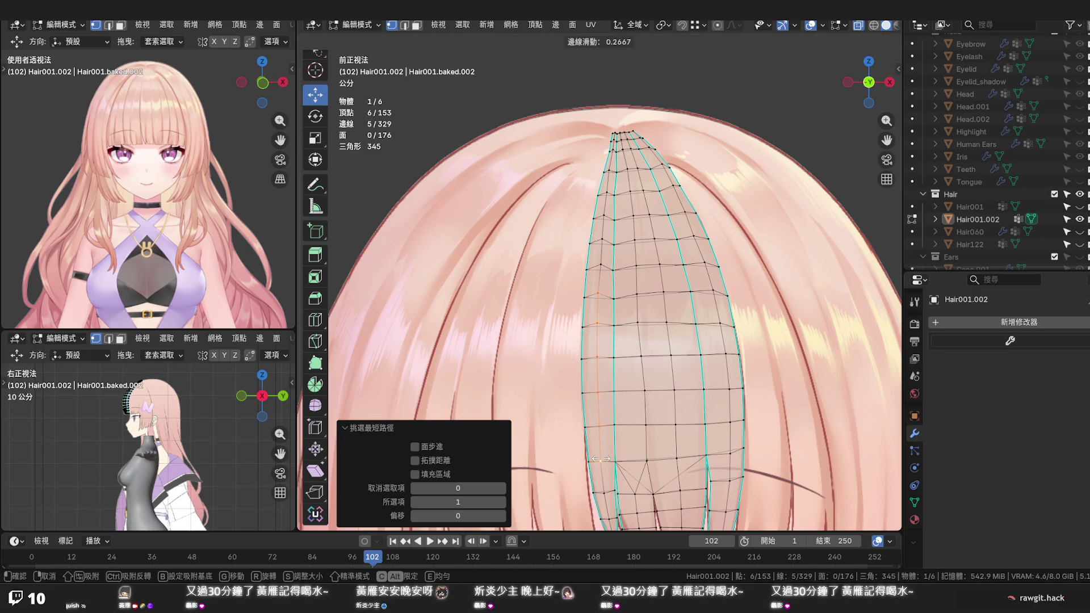
pyautogui.click(600, 459)
pyautogui.click(784, 286)
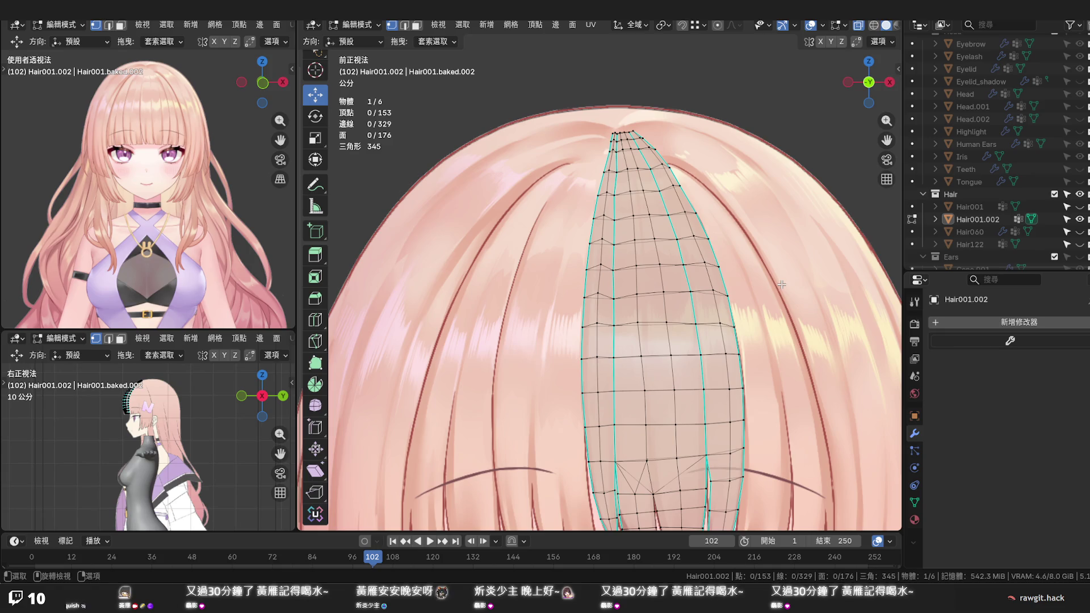
pyautogui.scroll(-3, 782, 284)
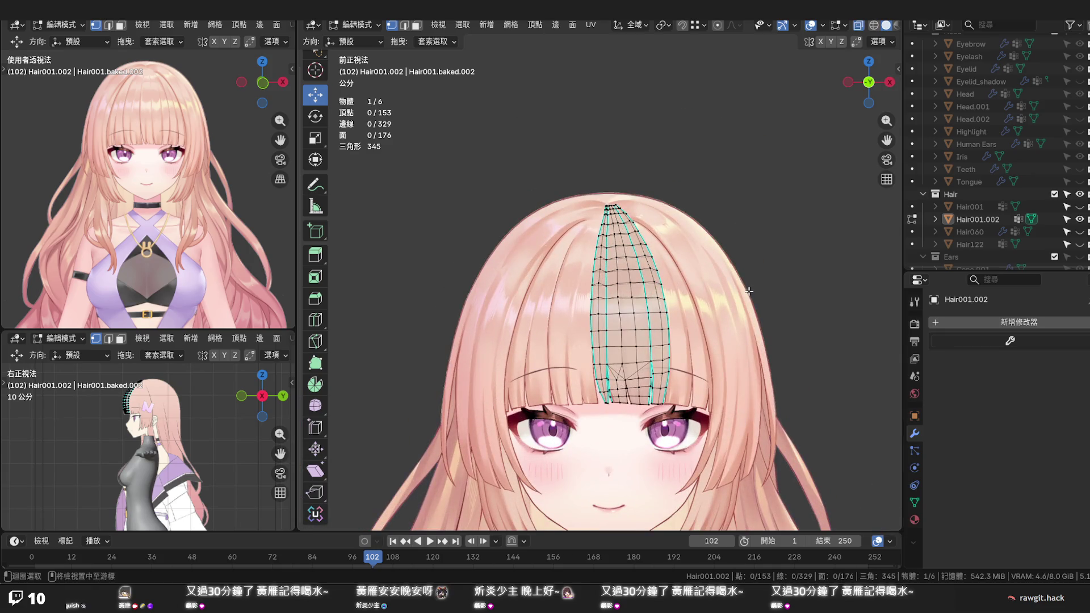
# Nudge the upper and lower bangs tip vertices slightly sideways
pyautogui.scroll(6, 727, 322)
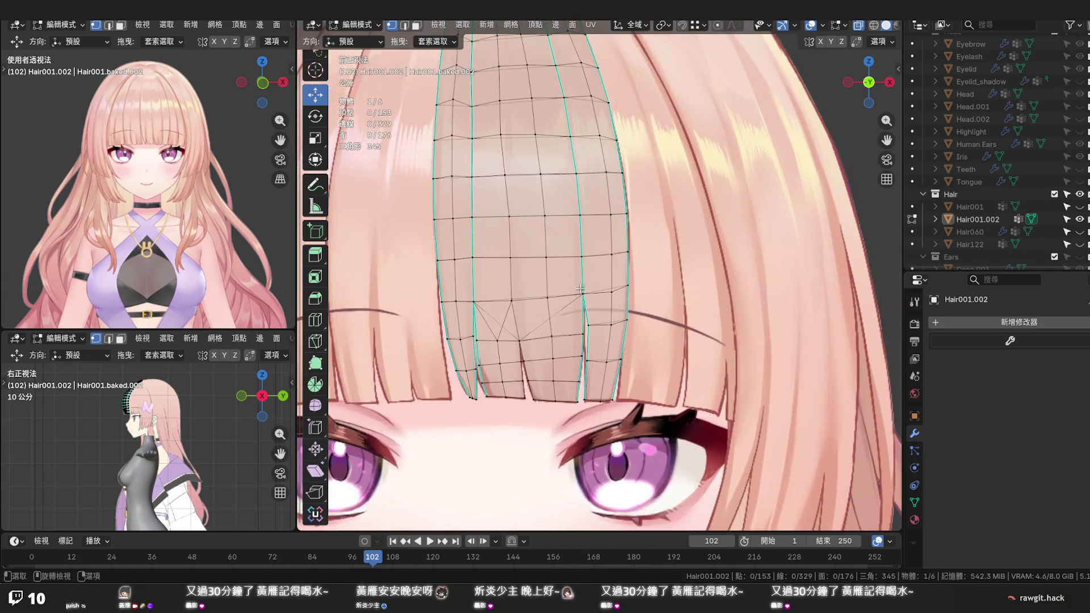
pyautogui.scroll(4, 579, 285)
pyautogui.click(597, 327)
pyautogui.moveTo(619, 328); pyautogui.dragTo(613, 328)
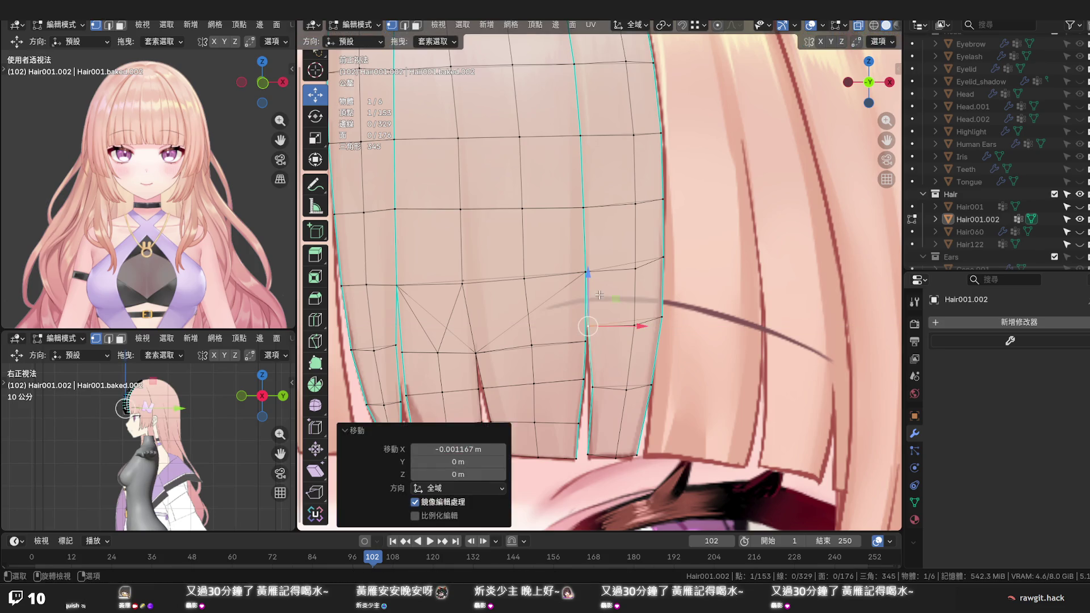
pyautogui.click(592, 383)
pyautogui.moveTo(617, 386); pyautogui.dragTo(611, 387)
# Add a loop cut near the tips, slide it higher, apply Set Flow, and save
pyautogui.hotkey('ctrl', 'r')
pyautogui.click(621, 404)
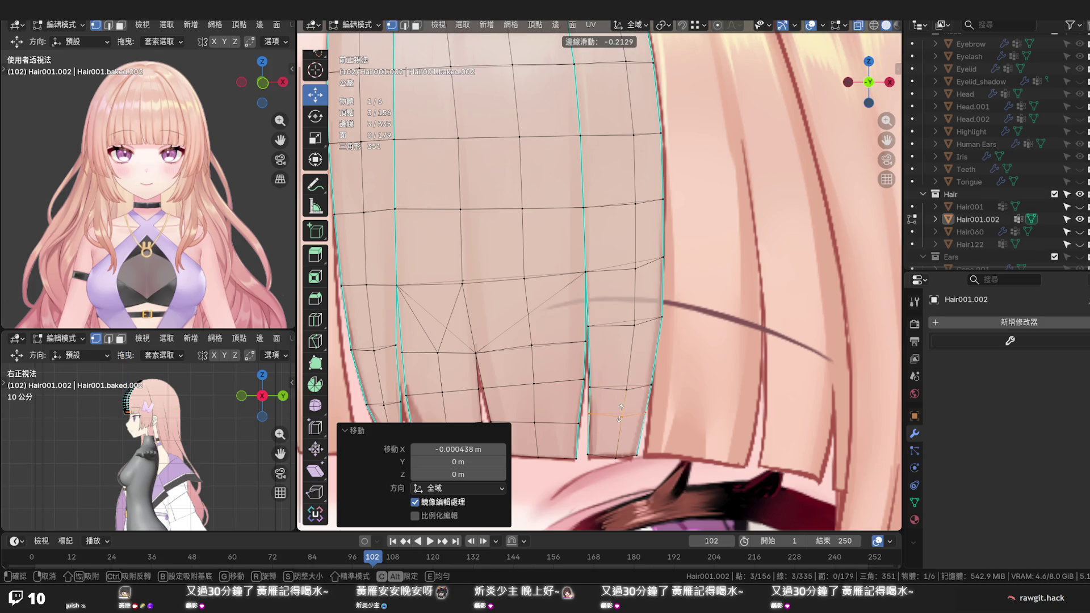
pyautogui.click(610, 391)
pyautogui.press('q')
pyautogui.click(610, 390)
pyautogui.click(673, 393)
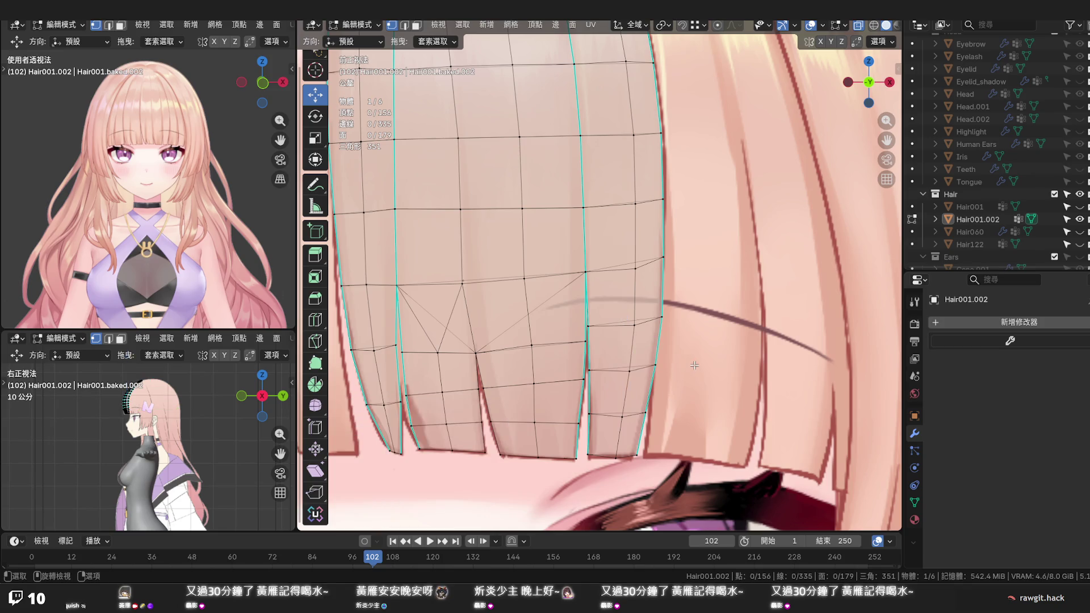
pyautogui.scroll(-1, 688, 363)
pyautogui.hotkey('ctrl', 's')
pyautogui.scroll(-1, 688, 364)
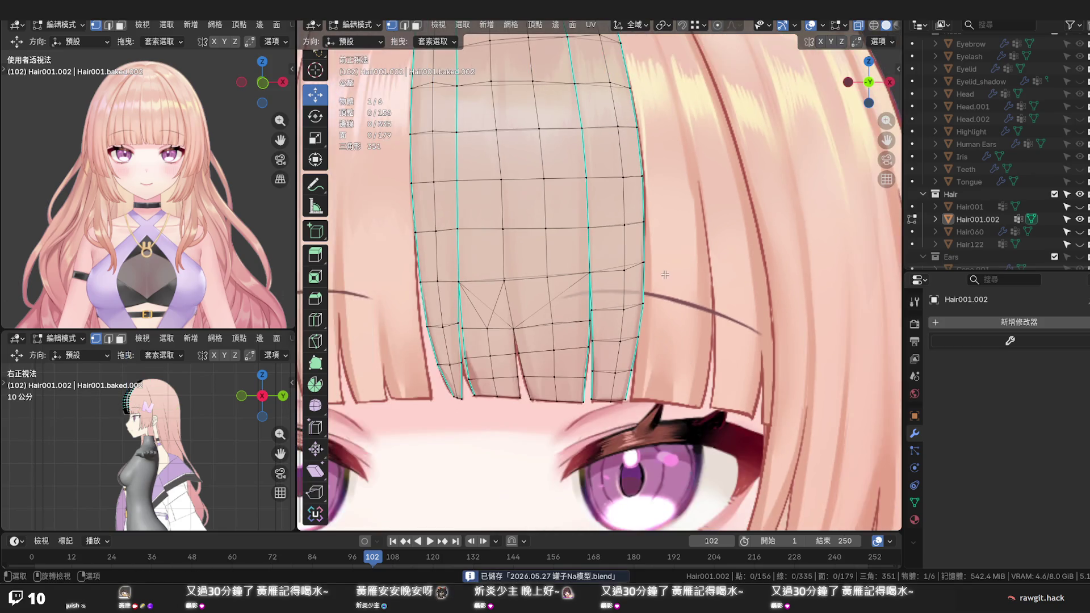
# Move the strand's right-edge vertex down to −0.000735 m along Z
pyautogui.click(644, 262)
pyautogui.moveTo(644, 262)
pyautogui.mouseDown()
pyautogui.moveTo(657, 338)
pyautogui.moveTo(638, 399)
pyautogui.mouseUp()
pyautogui.moveTo(621, 349); pyautogui.dragTo(621, 363)
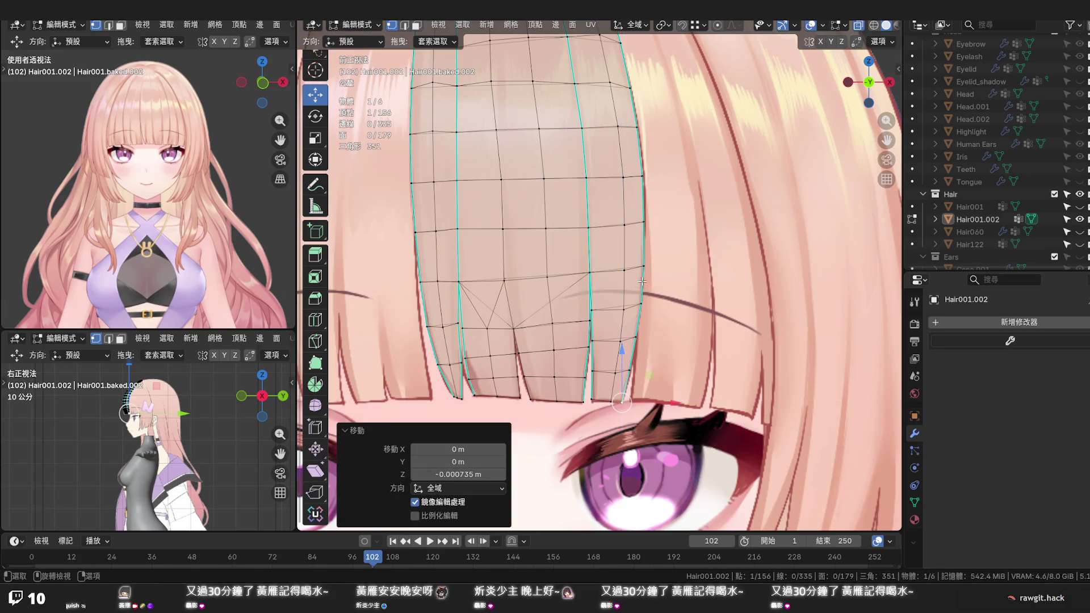
pyautogui.scroll(-3, 644, 243)
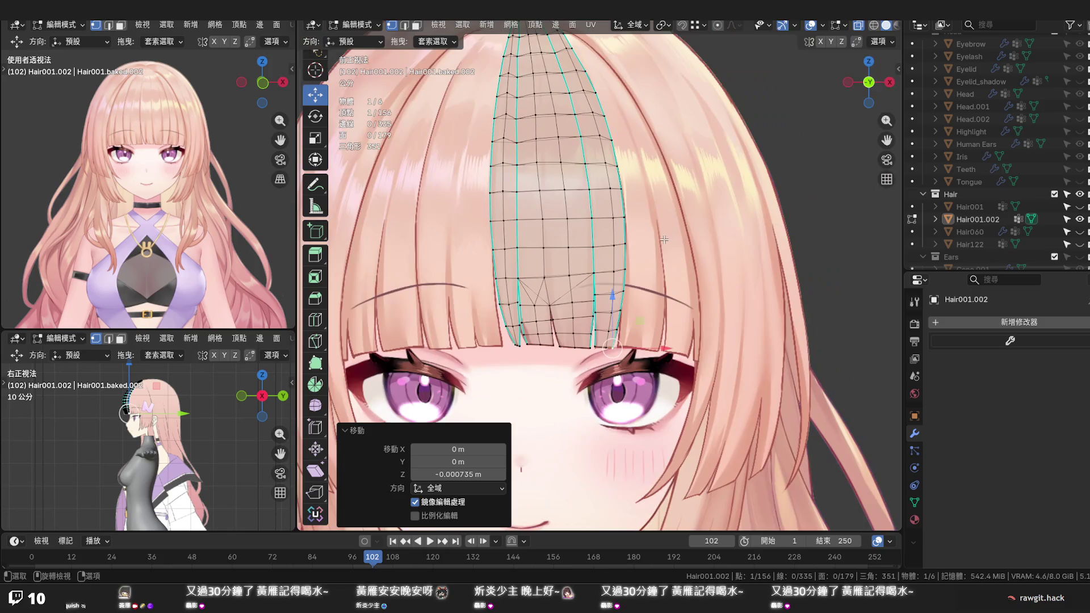
pyautogui.scroll(3, 653, 214)
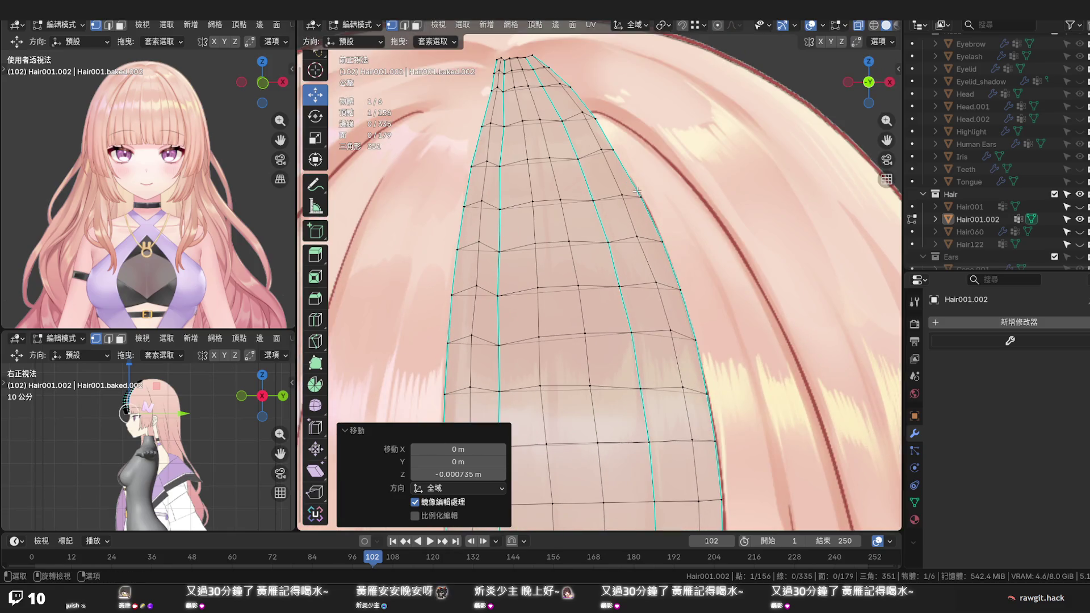
pyautogui.keyDown('shift'); pyautogui.moveTo(653, 214); pyautogui.dragTo(707, 328, button='middle'); pyautogui.keyUp('shift')
pyautogui.scroll(1, 584, 172)
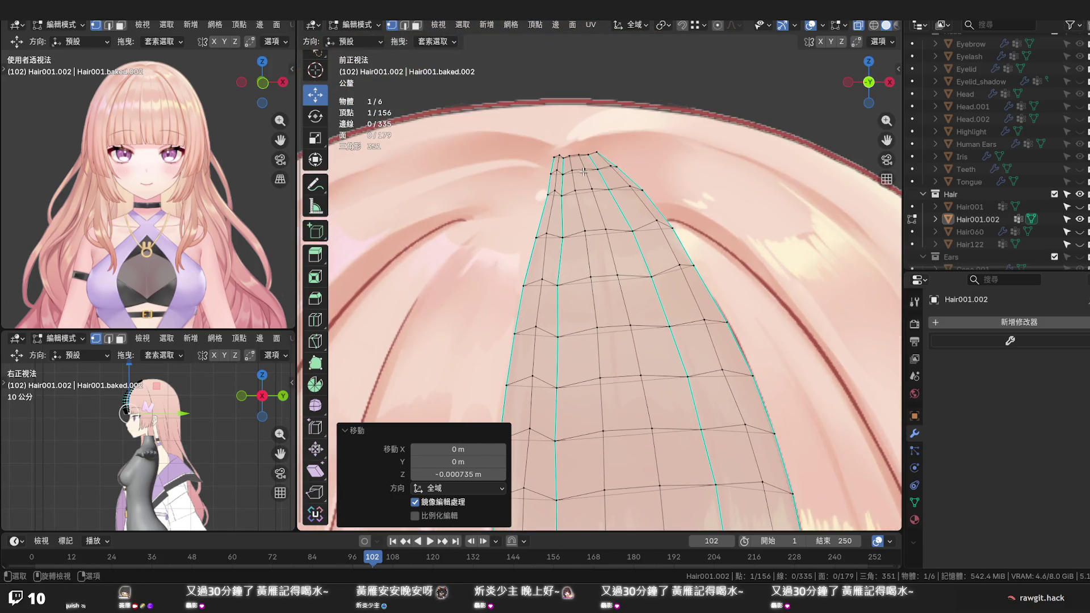
pyautogui.keyDown('alt'); pyautogui.click(585, 155); pyautogui.keyUp('alt')
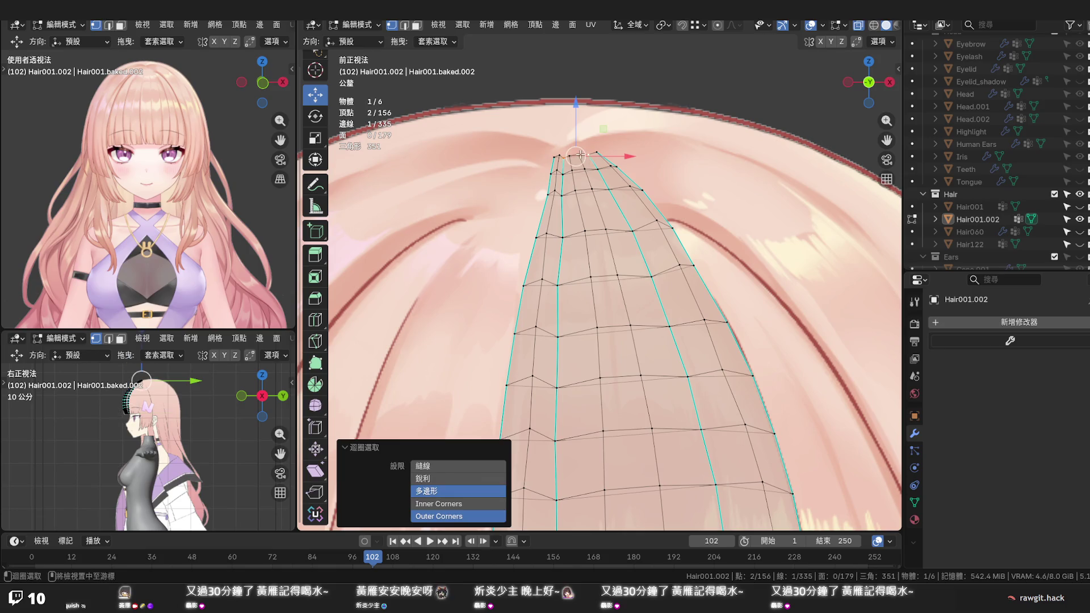
pyautogui.scroll(2, 600, 152)
pyautogui.scroll(-1, 613, 182)
pyautogui.keyDown('shift'); pyautogui.moveTo(629, 193); pyautogui.dragTo(644, 266, button='middle'); pyautogui.keyUp('shift')
pyautogui.scroll(3, 643, 266)
pyautogui.click(641, 264)
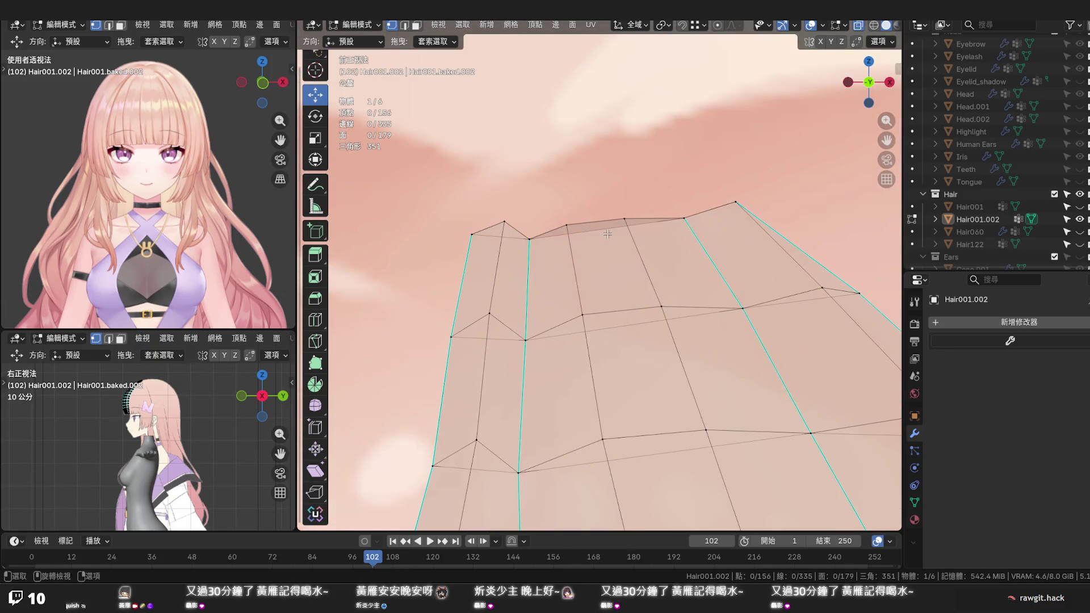
pyautogui.scroll(-10, 604, 230)
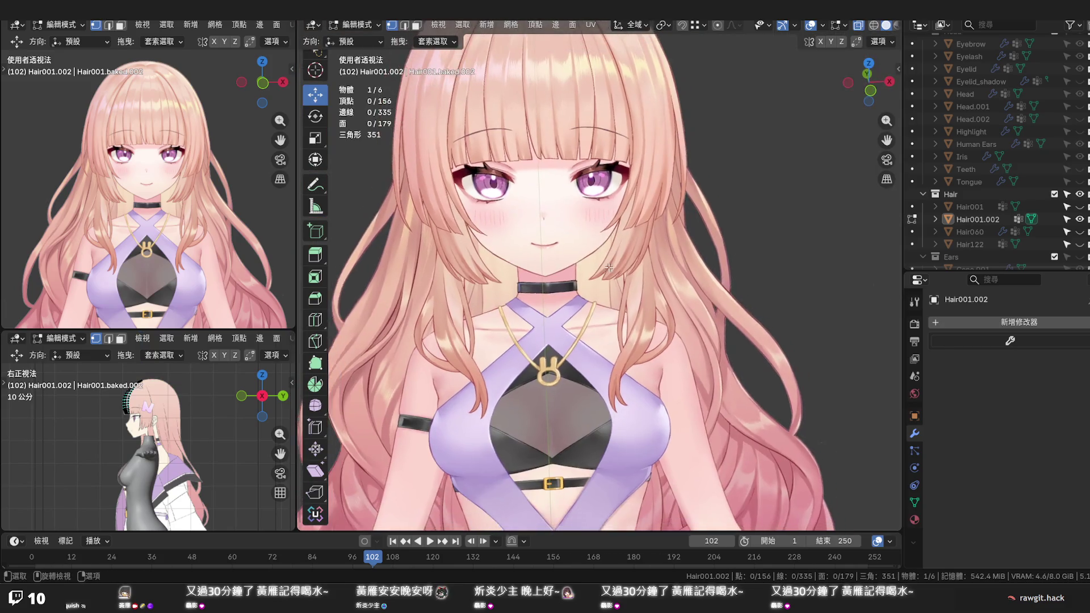
pyautogui.moveTo(603, 230); pyautogui.dragTo(609, 272, button='middle')
pyautogui.click(605, 292)
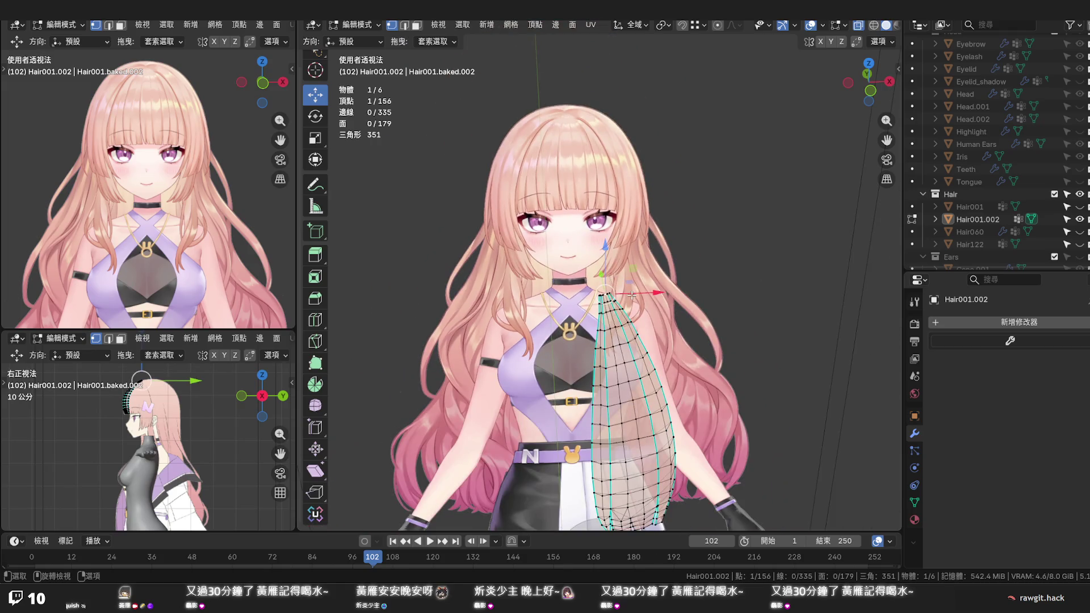
pyautogui.scroll(3, 487, 231)
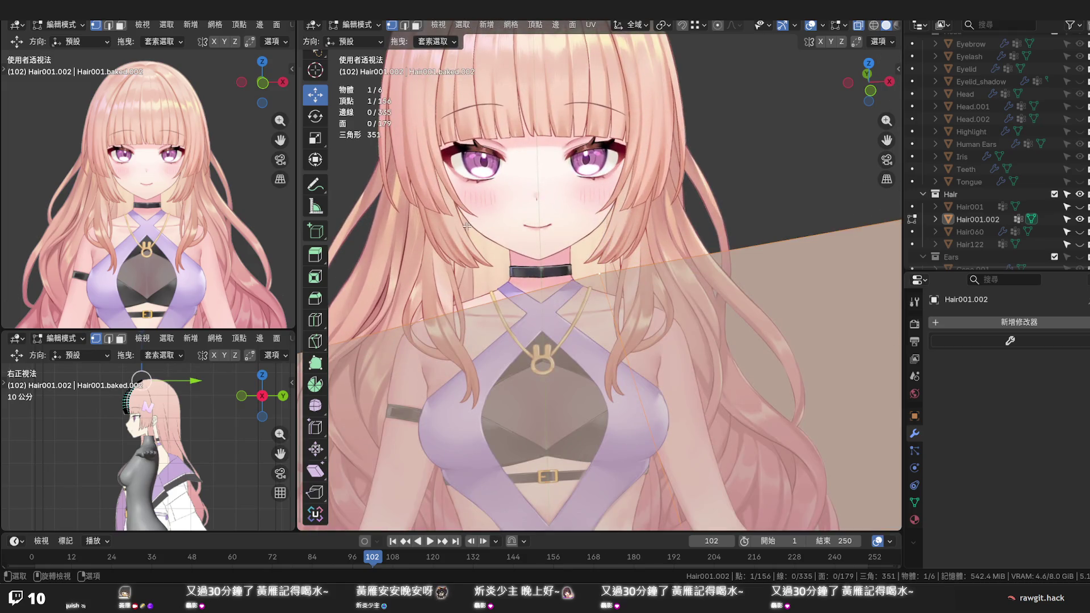
pyautogui.moveTo(576, 373)
pyautogui.mouseDown(button='middle')
pyautogui.moveTo(817, 384)
pyautogui.moveTo(701, 354)
pyautogui.mouseUp(button='middle')
# Turn off X-ray and delete the stray face on the strand
pyautogui.press('3')
pyautogui.hotkey('alt', 'z')
pyautogui.click(818, 311)
pyautogui.press('x')
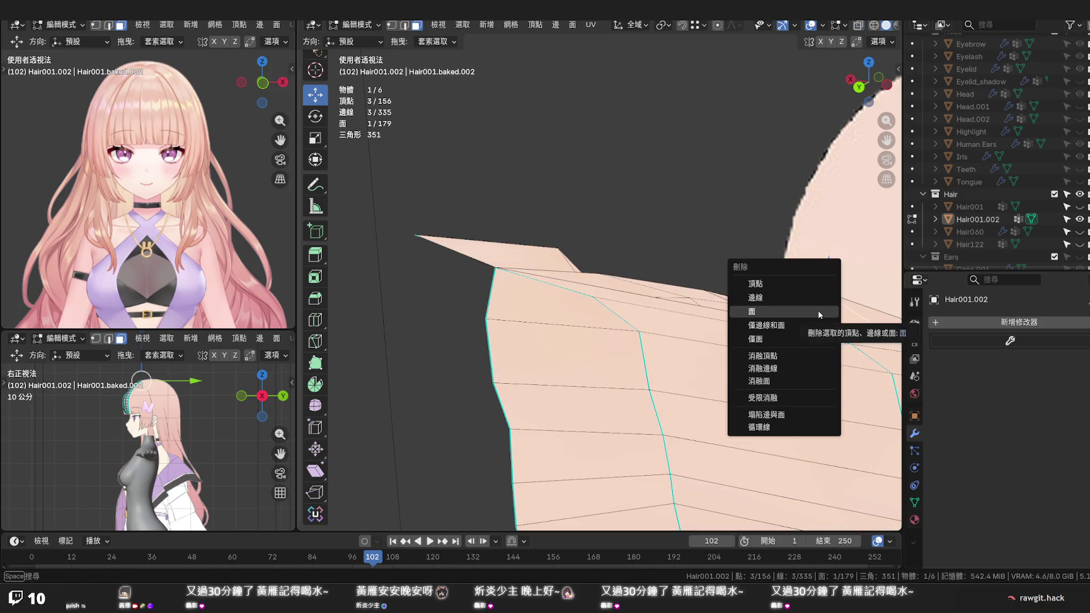
pyautogui.click(818, 311)
# Knife-cut the lower end face from its top vertex across to the lower side
pyautogui.click(632, 287)
pyautogui.moveTo(533, 260)
pyautogui.mouseDown(button='middle')
pyautogui.moveTo(559, 298)
pyautogui.moveTo(624, 314)
pyautogui.moveTo(444, 290)
pyautogui.moveTo(437, 306)
pyautogui.moveTo(456, 329)
pyautogui.moveTo(420, 355)
pyautogui.moveTo(592, 278)
pyautogui.mouseUp(button='middle')
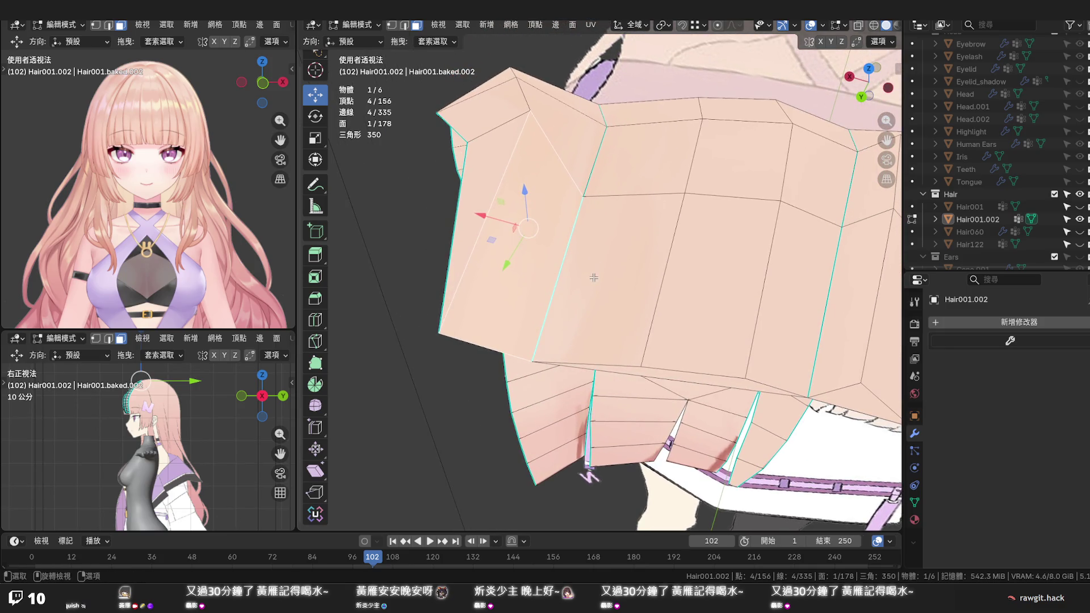
pyautogui.click(532, 259)
pyautogui.press('k')
pyautogui.click(530, 110)
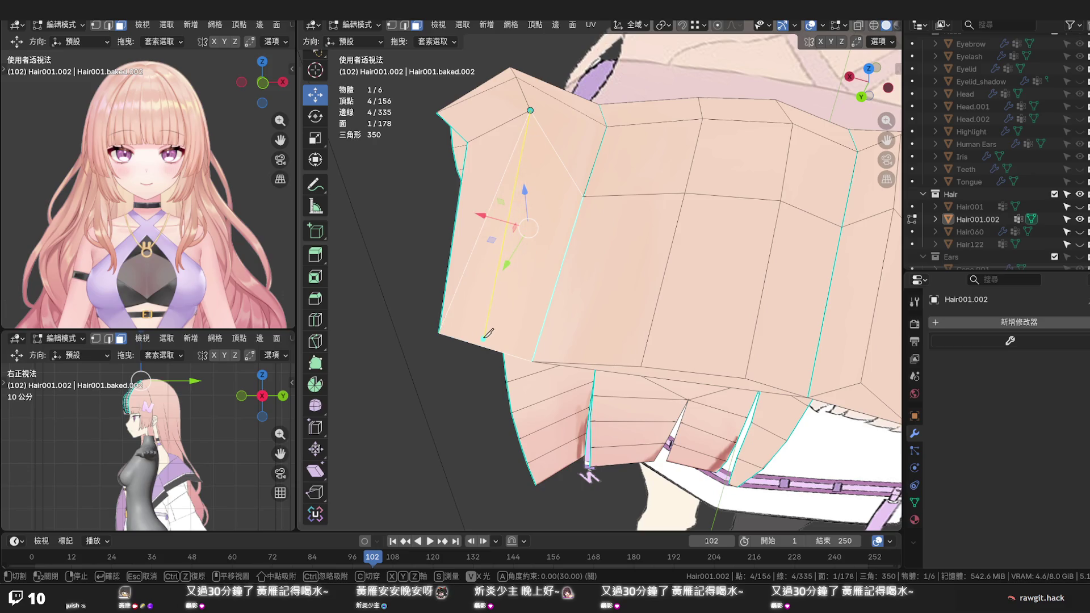
pyautogui.click(481, 345)
pyautogui.press('Return')
# Dissolve the diagonal cut edge, leaving 157 vertices, 336 edges and 178 faces
pyautogui.click(470, 254)
pyautogui.click(470, 255)
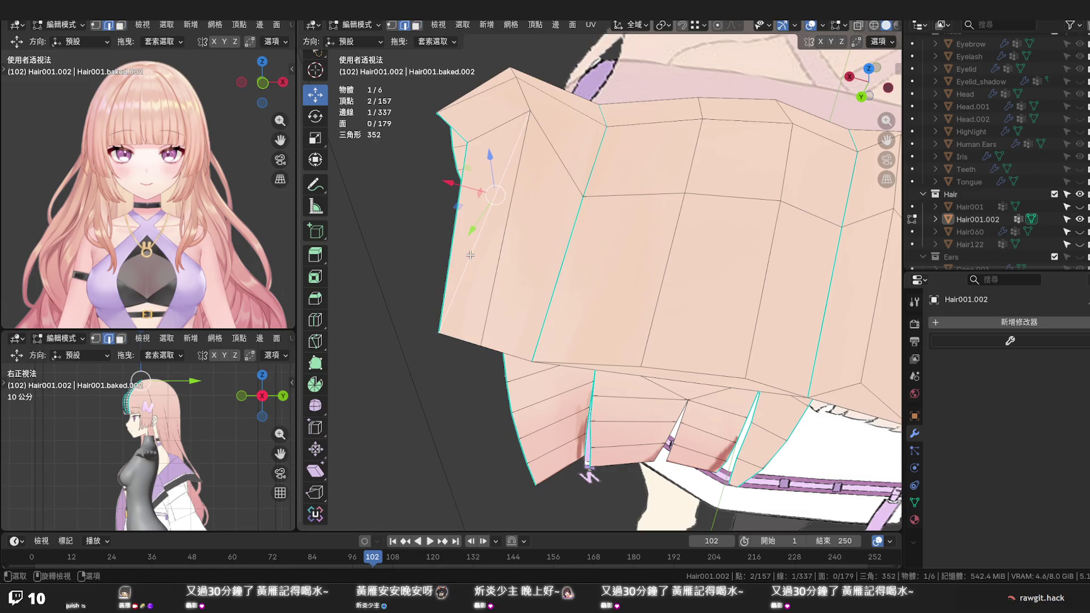
pyautogui.press('x')
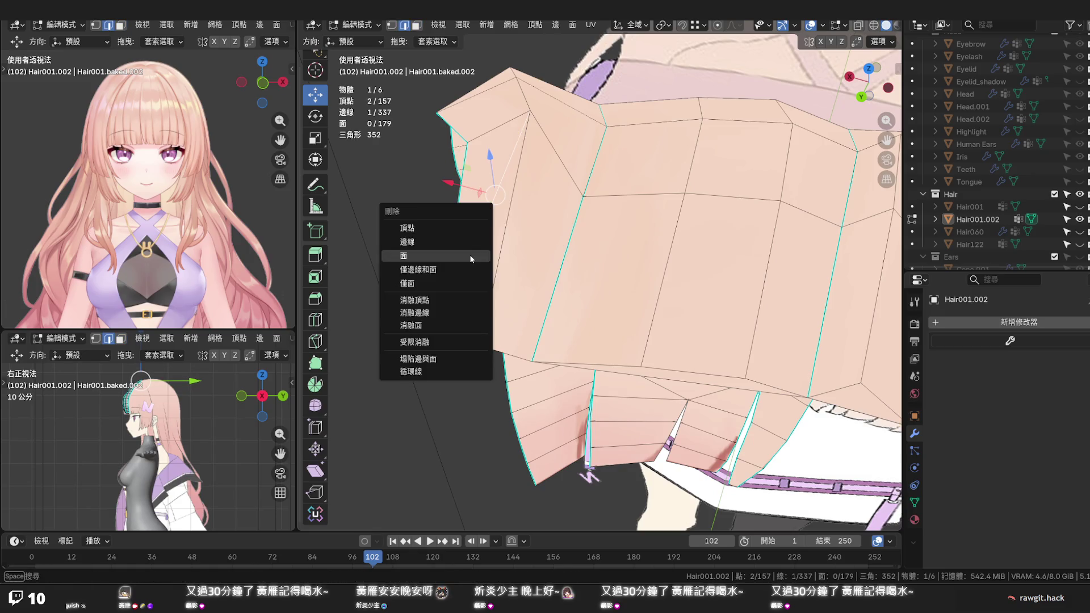
pyautogui.click(464, 312)
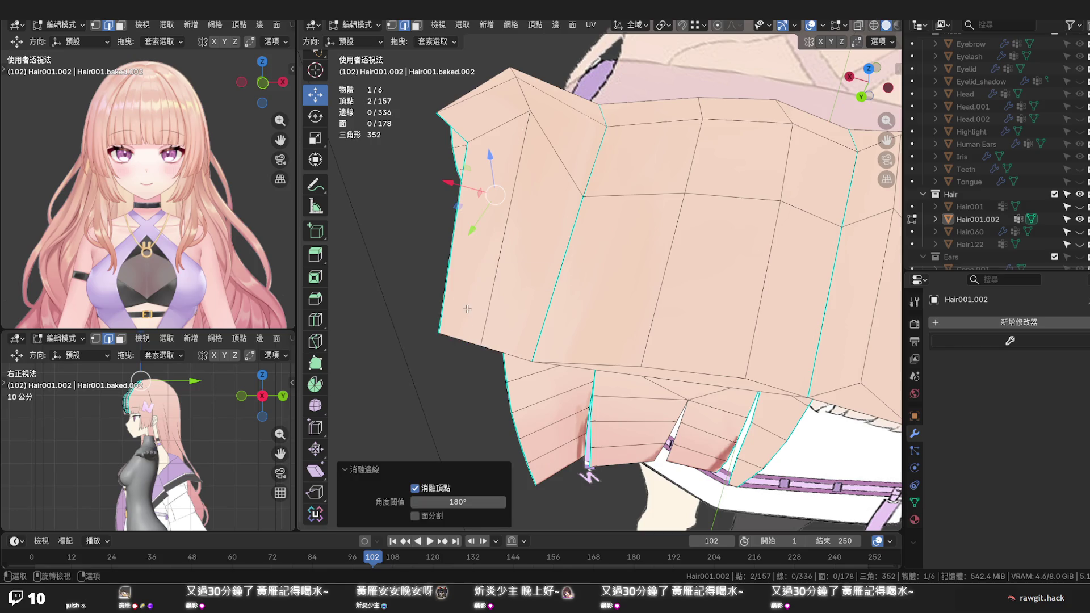
pyautogui.moveTo(590, 454); pyautogui.dragTo(607, 431, button='middle')
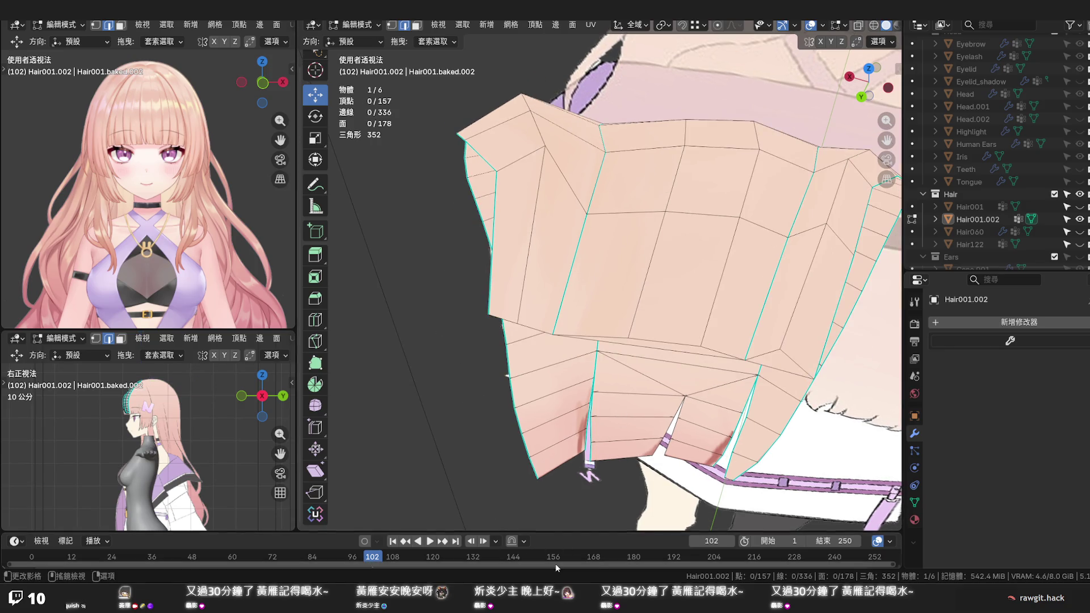
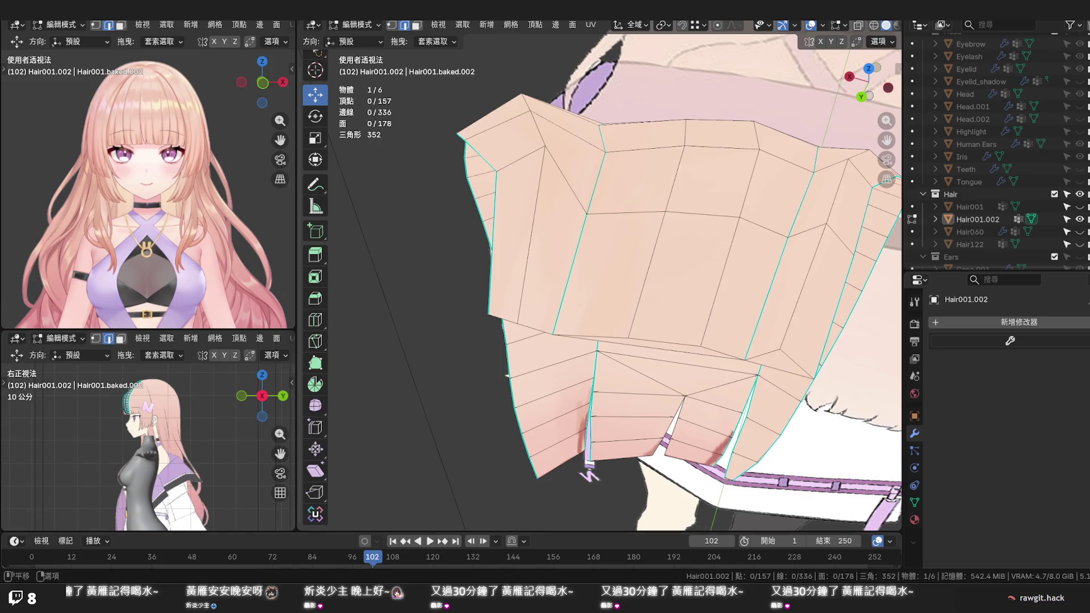
# Raise a single root vertex of Hair001.002 slightly along Z
pyautogui.moveTo(623, 353); pyautogui.dragTo(620, 352, button='middle')
pyautogui.moveTo(604, 273)
pyautogui.mouseDown(button='middle')
pyautogui.moveTo(585, 316)
pyautogui.moveTo(587, 277)
pyautogui.moveTo(553, 273)
pyautogui.mouseUp(button='middle')
pyautogui.press('1')
pyautogui.click(526, 318)
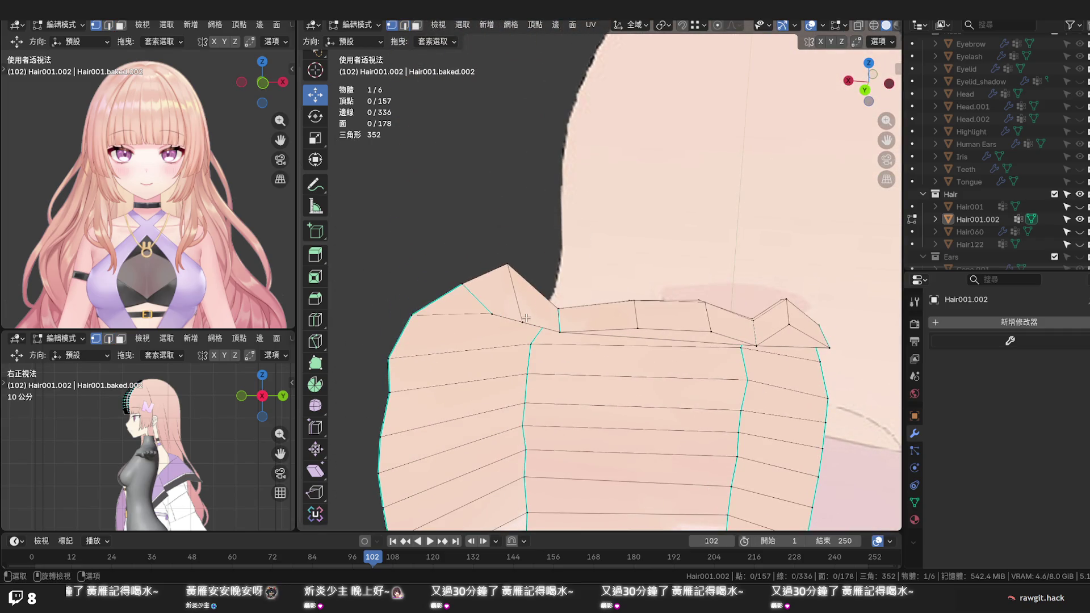
pyautogui.moveTo(525, 306); pyautogui.dragTo(528, 311)
# Knife-cut a new edge across the strip's root between two vertices
pyautogui.moveTo(528, 311); pyautogui.dragTo(519, 264, button='middle')
pyautogui.press('k')
pyautogui.click(488, 280)
pyautogui.click(557, 300)
pyautogui.press('Return')
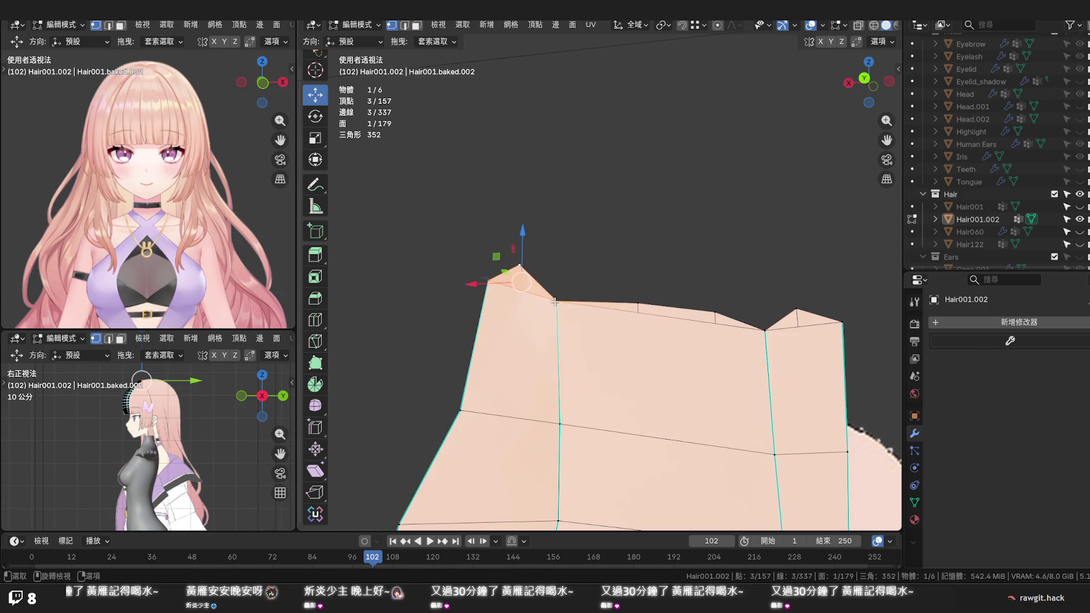
pyautogui.moveTo(601, 251); pyautogui.dragTo(558, 324, button='middle')
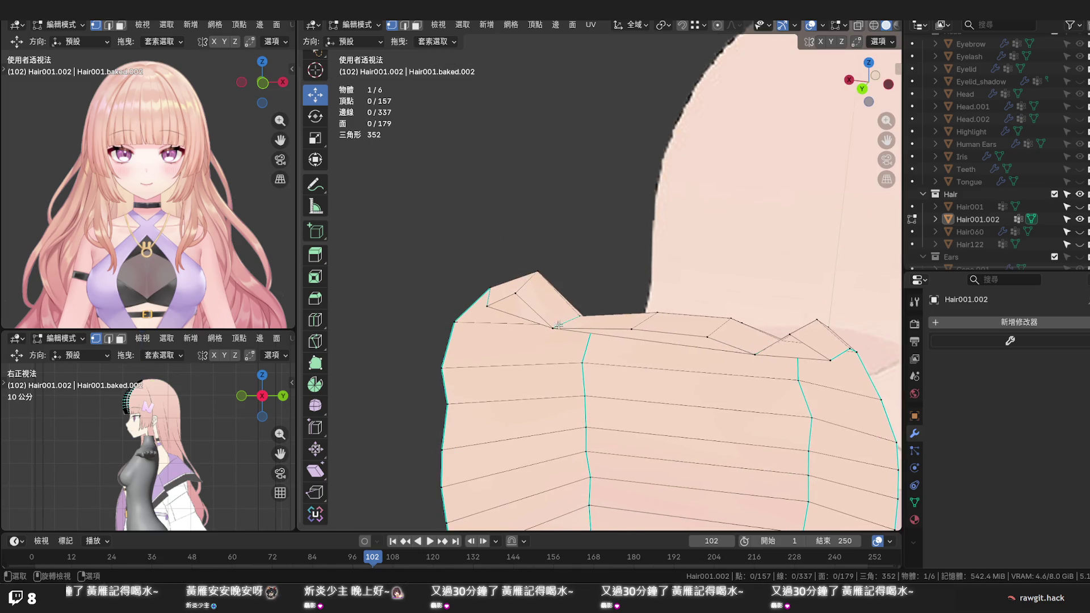
# Delete the leftover triangle face at the root and enable X-ray to check hidden geometry
pyautogui.press('3')
pyautogui.click(522, 312)
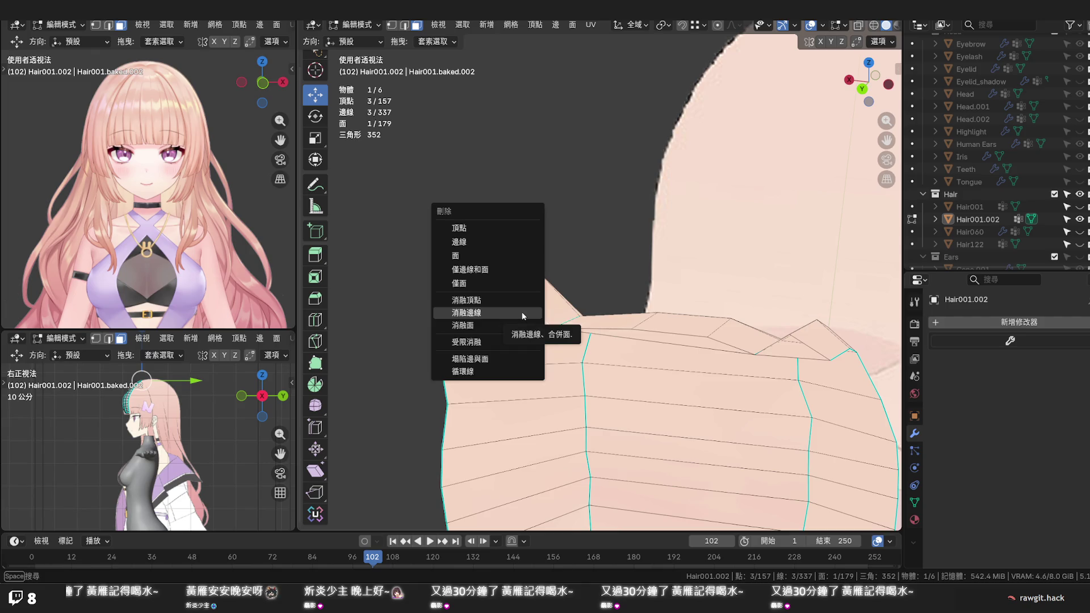
pyautogui.click(515, 254)
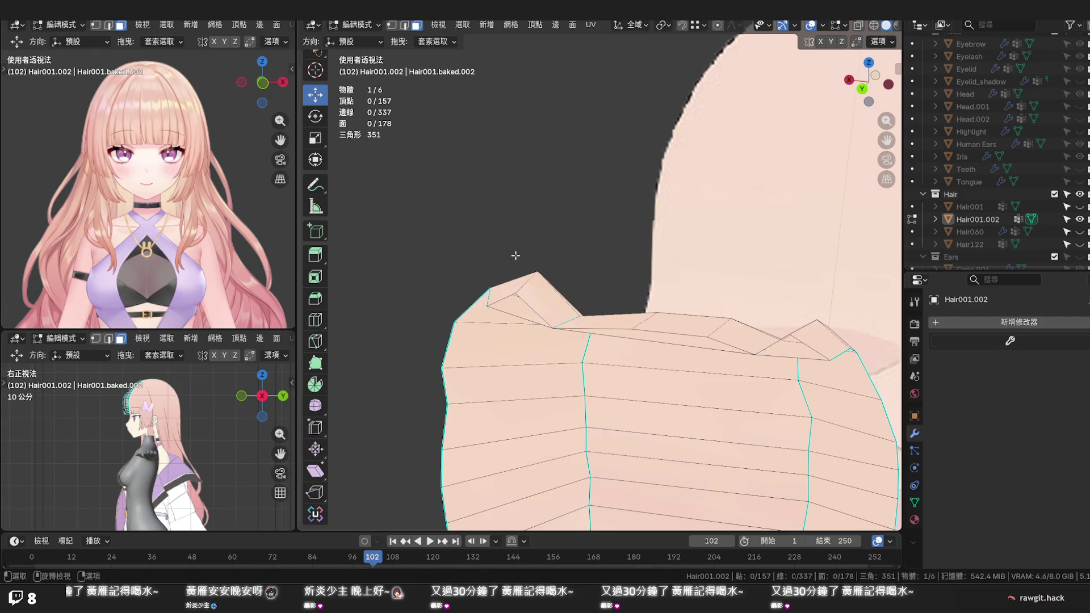
pyautogui.moveTo(585, 264)
pyautogui.mouseDown(button='middle')
pyautogui.moveTo(596, 248)
pyautogui.moveTo(595, 317)
pyautogui.moveTo(579, 287)
pyautogui.moveTo(584, 278)
pyautogui.moveTo(606, 430)
pyautogui.moveTo(493, 364)
pyautogui.mouseUp(button='middle')
pyautogui.hotkey('alt', 'z')
# Edge-slide an edge along the hair strip to factor 0.189
pyautogui.press('2')
pyautogui.click(474, 353)
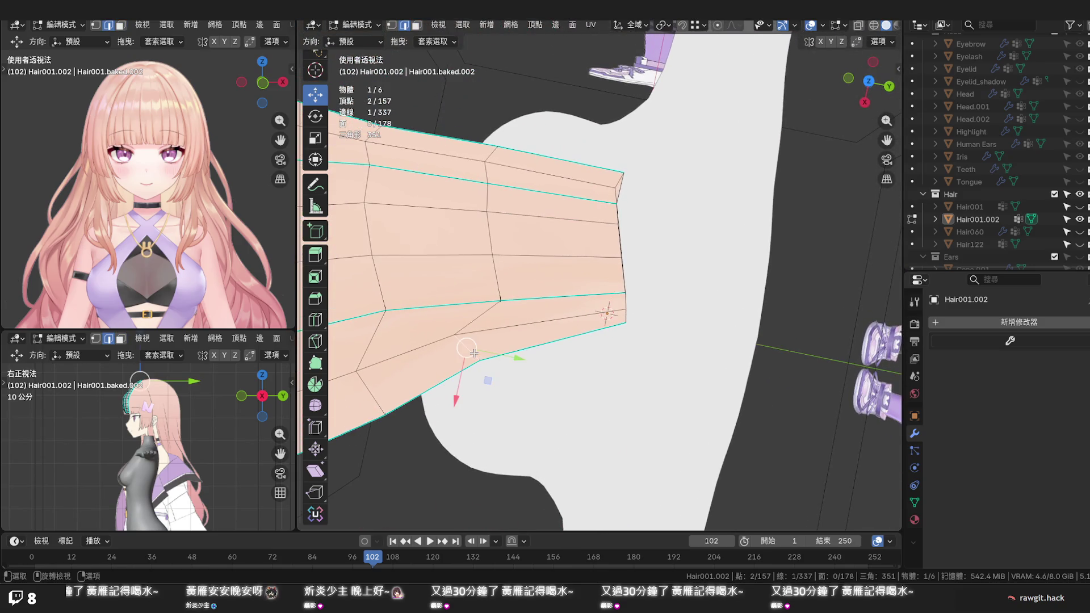
pyautogui.press('g')
pyautogui.press('g')
pyautogui.click(515, 351)
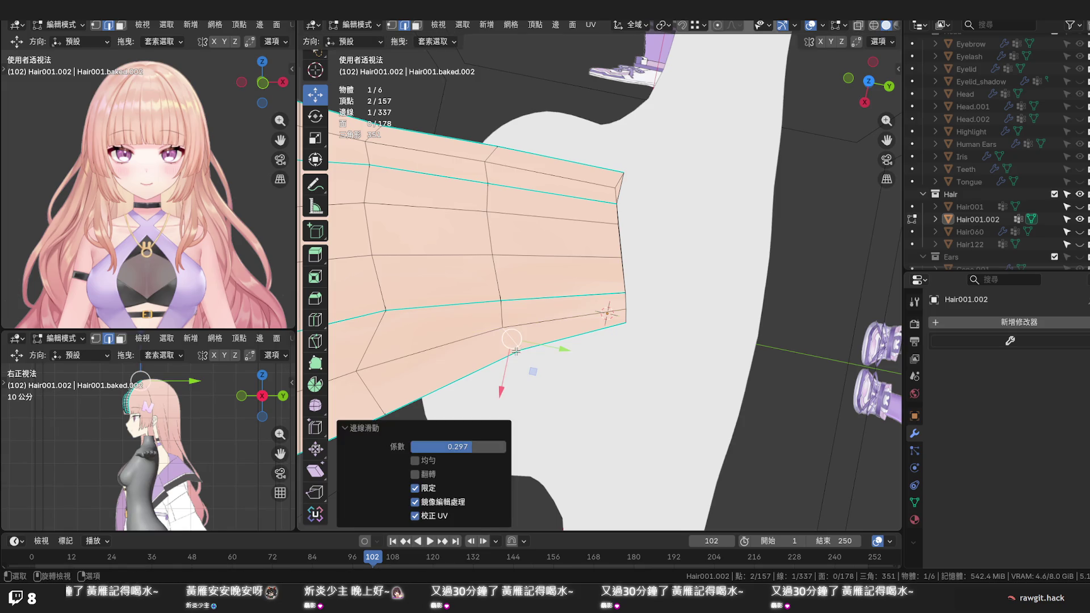
pyautogui.press('g')
pyautogui.press('g')
pyautogui.click(381, 352)
pyautogui.moveTo(380, 352)
pyautogui.mouseDown(button='middle')
pyautogui.moveTo(610, 330)
pyautogui.moveTo(657, 350)
pyautogui.mouseUp(button='middle')
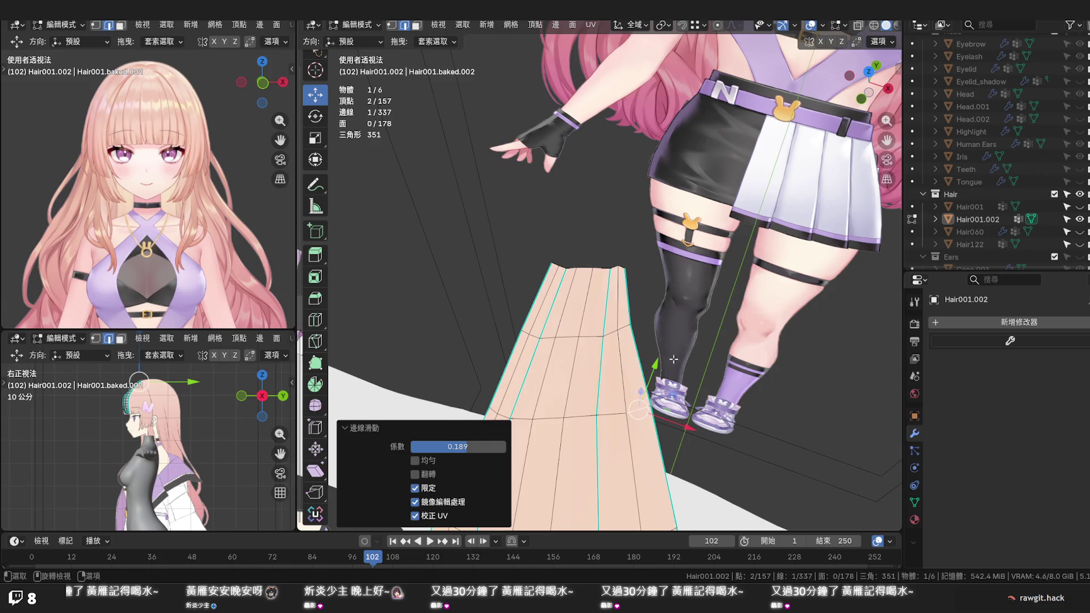
# Save the file as 2026.05.27 罐子Na模型.blend from front view, then select the strip's top loop
pyautogui.press('KP_1')
pyautogui.scroll(-3, 683, 358)
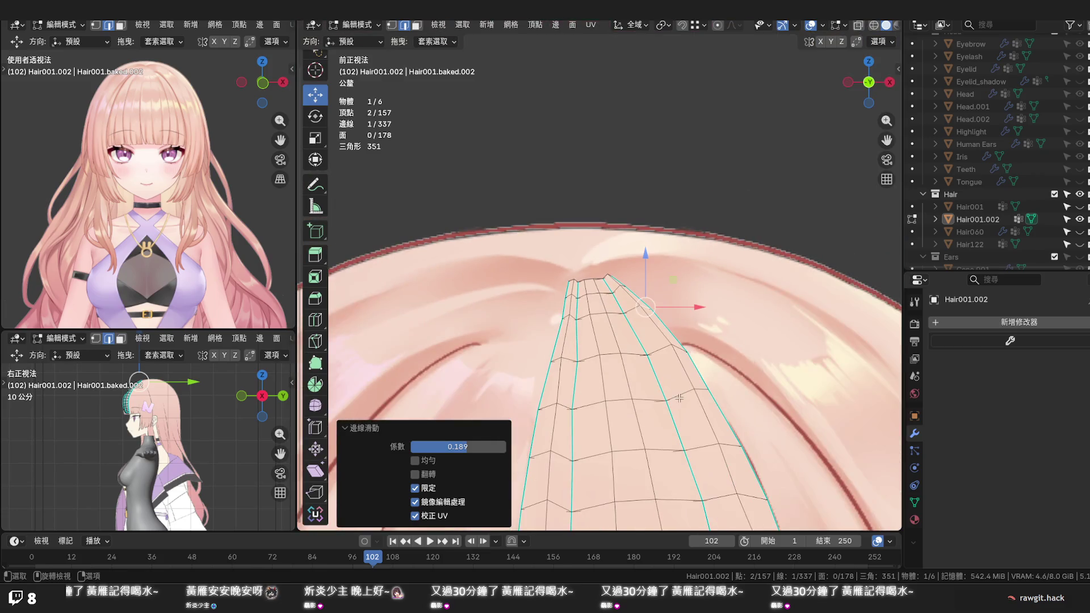
pyautogui.moveTo(685, 365); pyautogui.dragTo(708, 389, button='middle')
pyautogui.hotkey('ctrl', 's')
pyautogui.scroll(4, 707, 389)
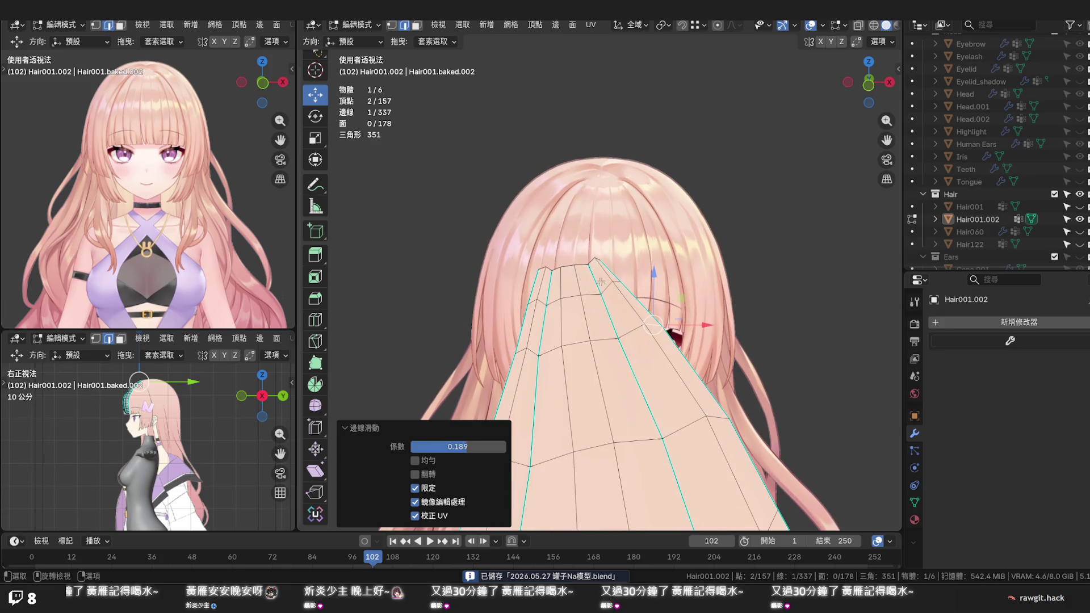
pyautogui.keyDown('alt'); pyautogui.click(584, 265); pyautogui.keyUp('alt')
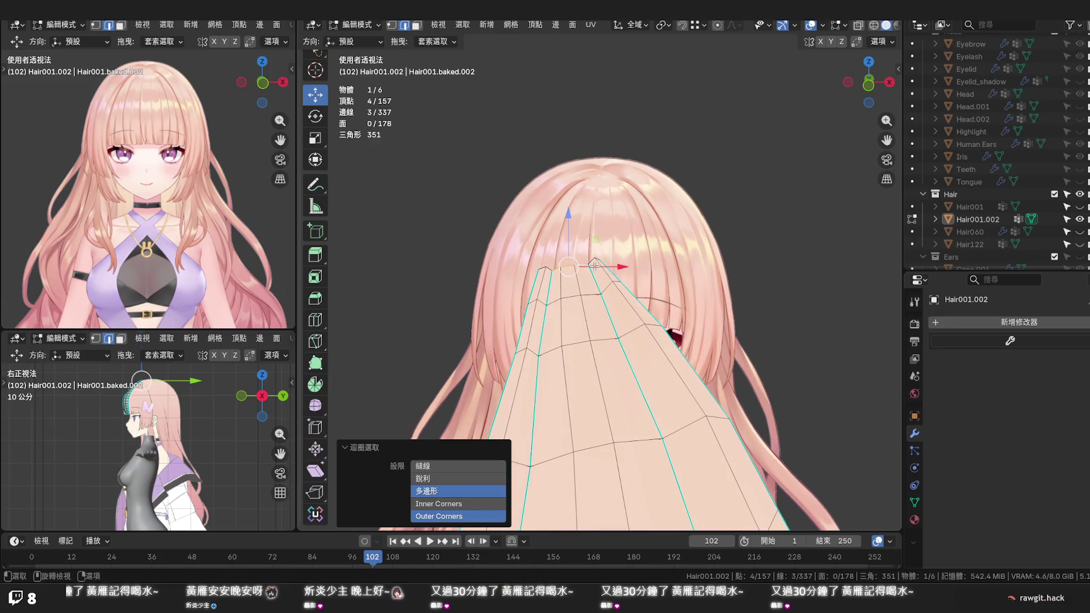
# With proportional editing at size 0.0474 m, move the strip's top loop 0.006 m down along Z
pyautogui.moveTo(622, 262); pyautogui.dragTo(626, 260, button='middle')
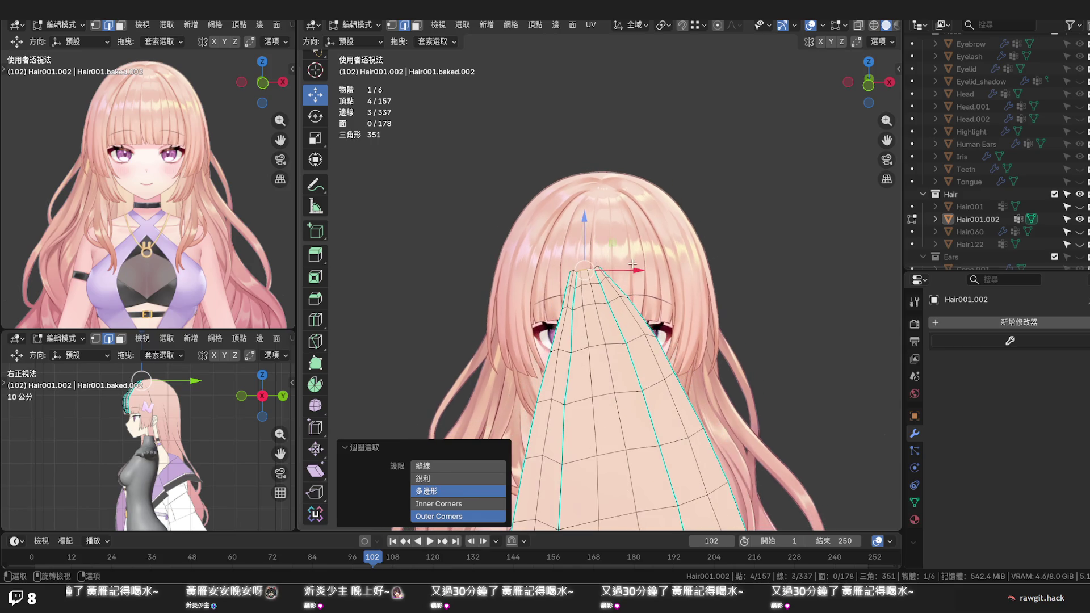
pyautogui.press('KP_1')
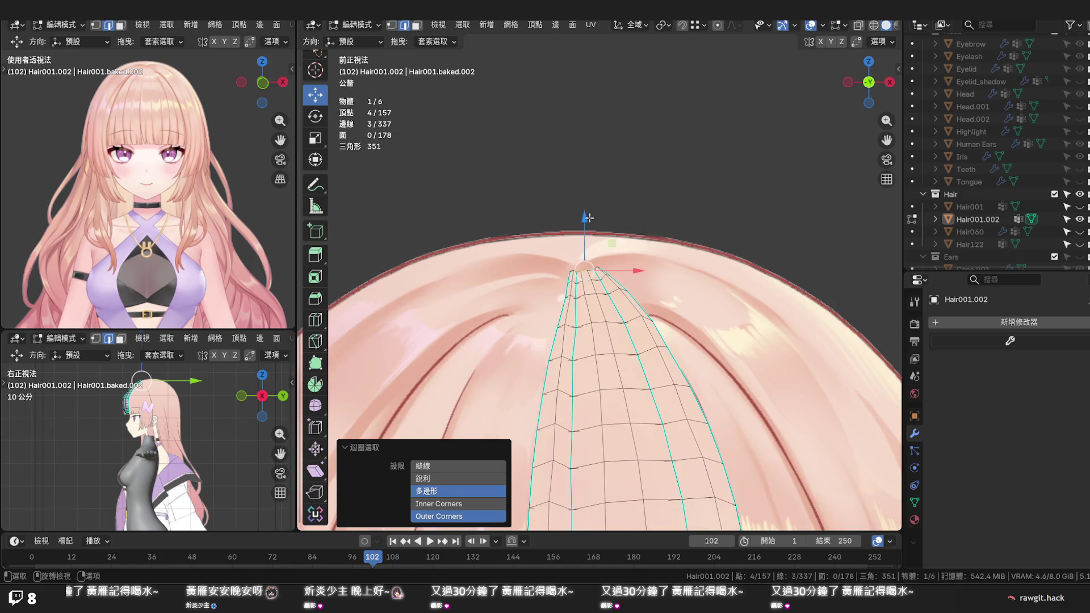
pyautogui.click(717, 25)
pyautogui.moveTo(586, 218); pyautogui.dragTo(593, 242)
pyautogui.scroll(-9, 586, 221)
pyautogui.hotkey('alt', 'a')
pyautogui.moveTo(674, 285)
pyautogui.mouseDown(button='middle')
pyautogui.moveTo(672, 358)
pyautogui.moveTo(548, 307)
pyautogui.mouseUp(button='middle')
pyautogui.press('KP_1')
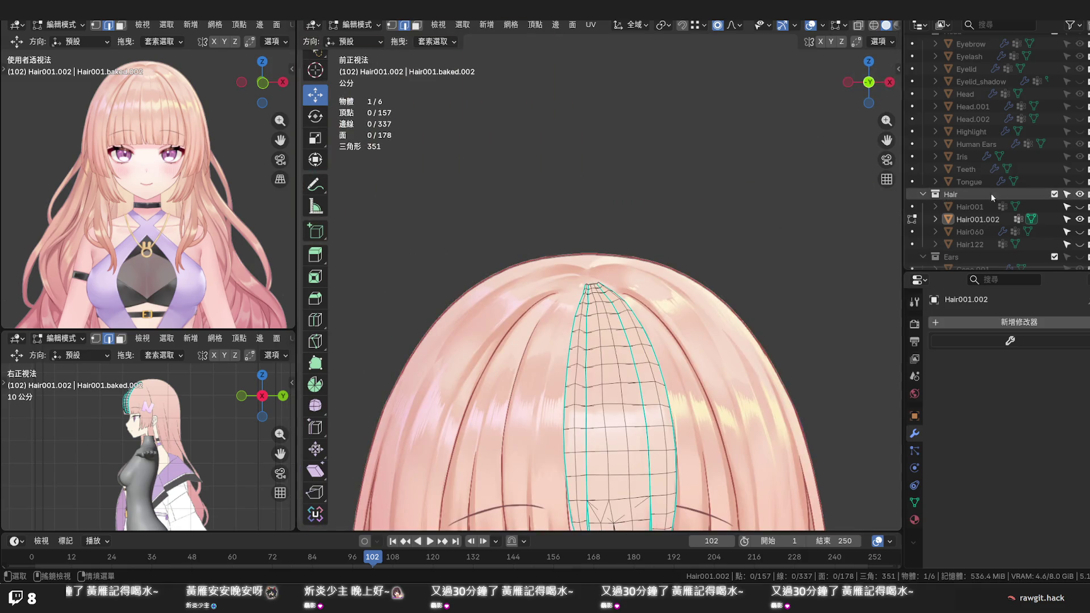
# Unhide the Head collection and return to Object Mode to see Hair001.002 on the head
pyautogui.scroll(-1, 1047, 209)
pyautogui.scroll(5, 1075, 221)
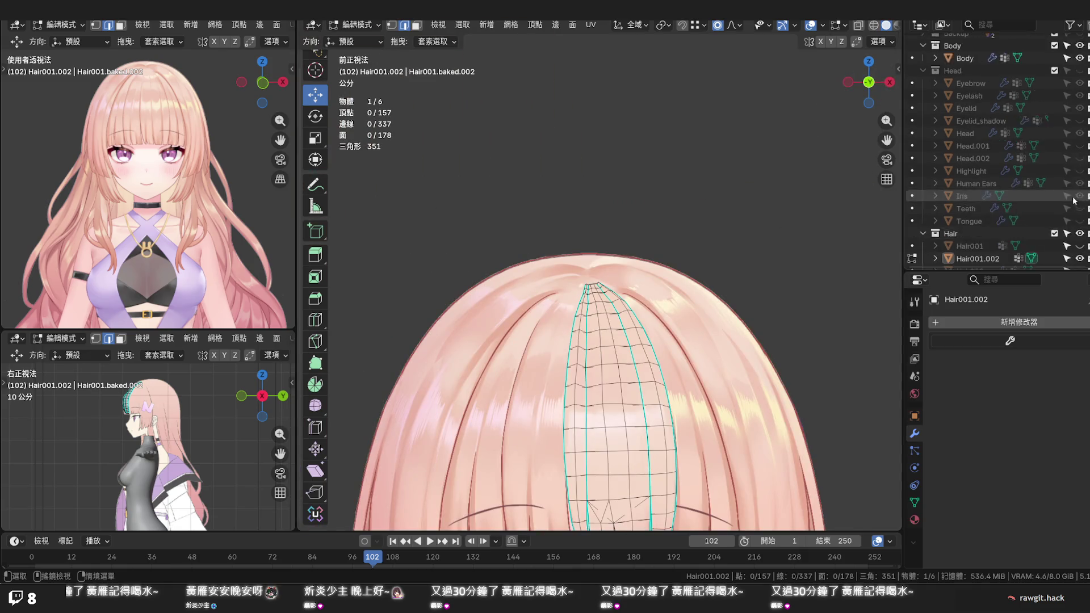
pyautogui.click(1079, 97)
pyautogui.moveTo(801, 283)
pyautogui.mouseDown(button='middle')
pyautogui.moveTo(736, 298)
pyautogui.moveTo(610, 297)
pyautogui.moveTo(763, 276)
pyautogui.mouseUp(button='middle')
pyautogui.press('Tab')
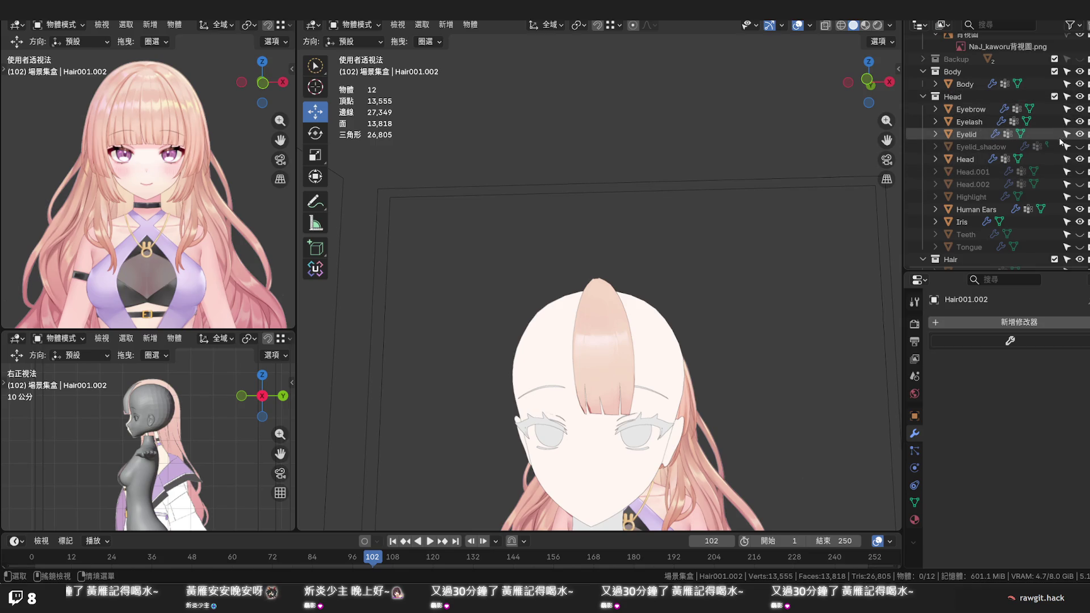
# Toggle the original Hair001 bangs on and off to compare, leaving them hidden
pyautogui.scroll(-3, 1062, 164)
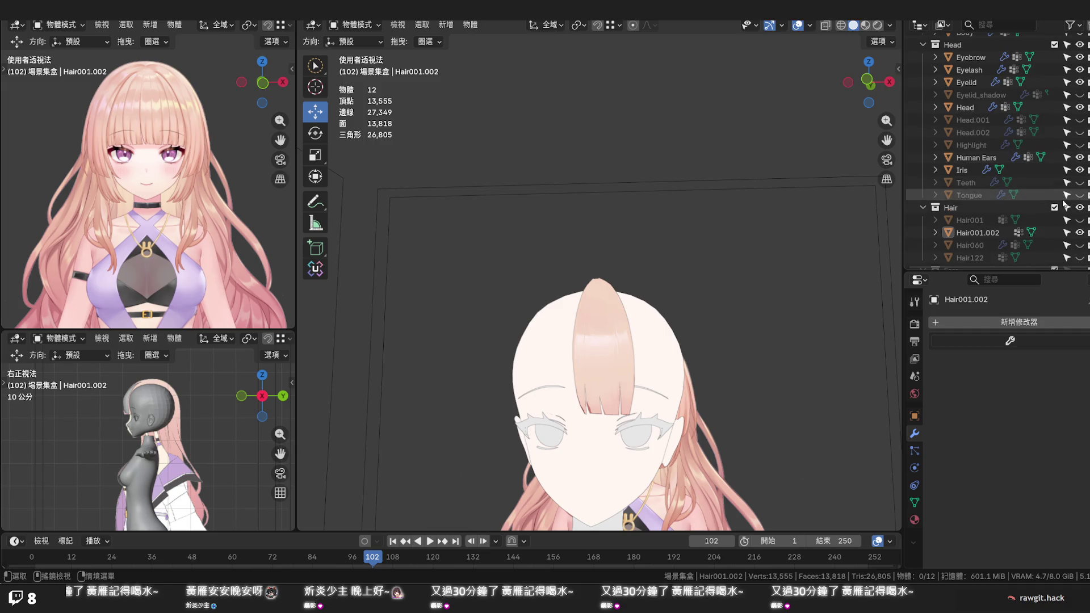
pyautogui.click(1080, 221)
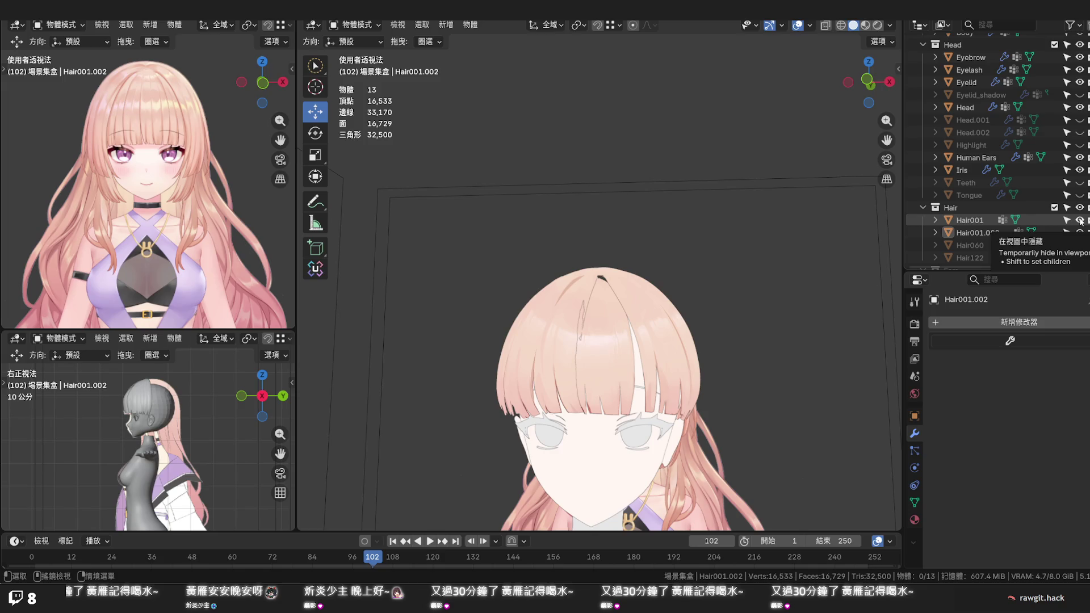
pyautogui.click(1079, 220)
pyautogui.click(1079, 221)
pyautogui.click(1080, 220)
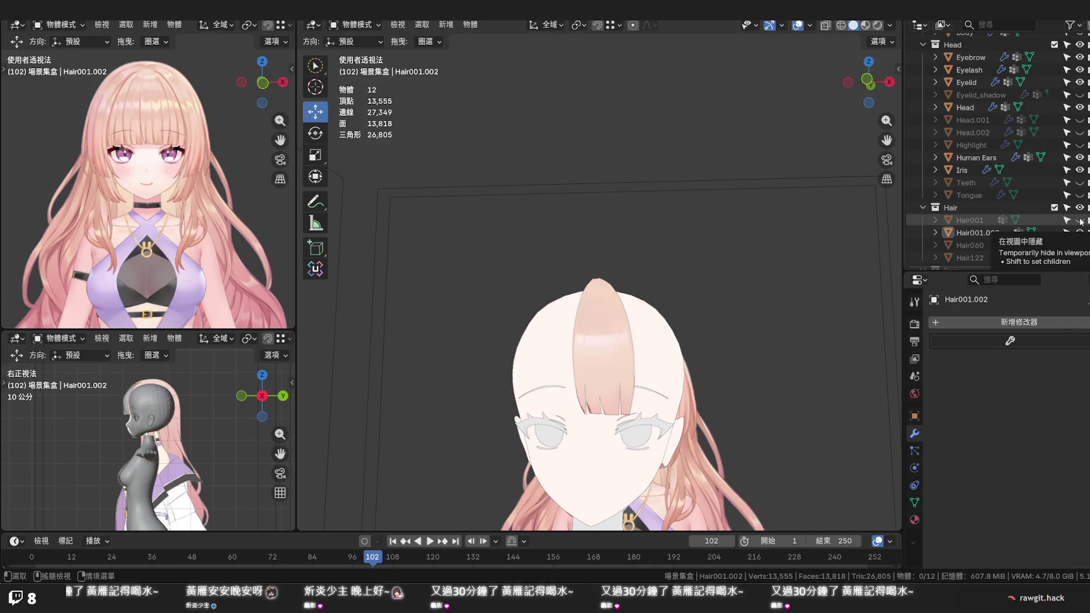
# Resave 2026.05.27 罐子Na模型.blend from a three-quarter view of the head
pyautogui.scroll(-2, 834, 243)
pyautogui.moveTo(773, 256)
pyautogui.mouseDown(button='middle')
pyautogui.moveTo(656, 253)
pyautogui.moveTo(728, 251)
pyautogui.moveTo(718, 230)
pyautogui.moveTo(751, 241)
pyautogui.moveTo(759, 215)
pyautogui.mouseUp(button='middle')
pyautogui.hotkey('ctrl', 's')
pyautogui.scroll(-4, 727, 248)
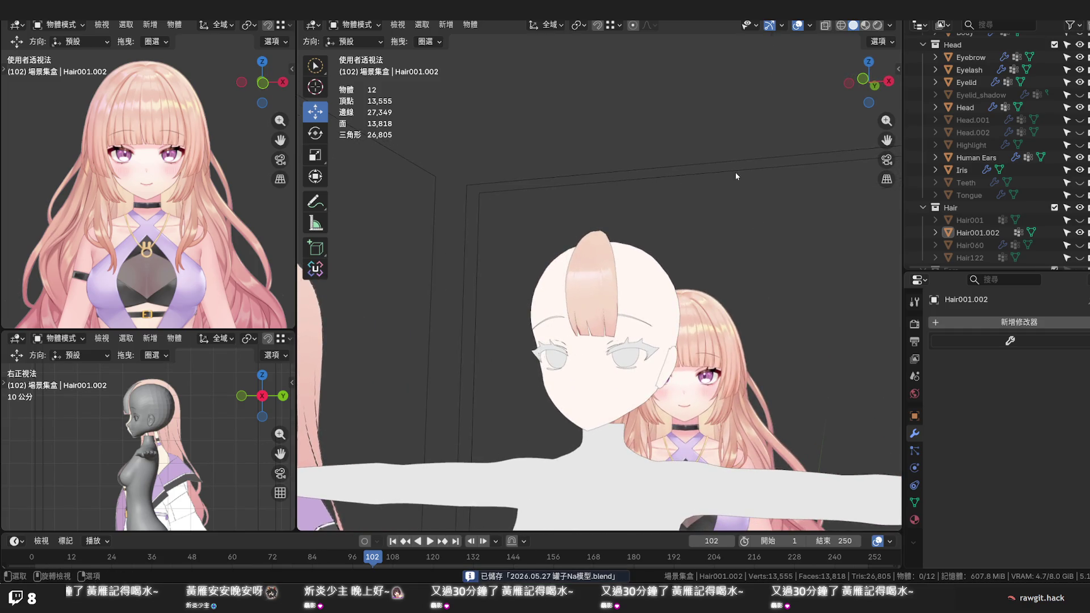